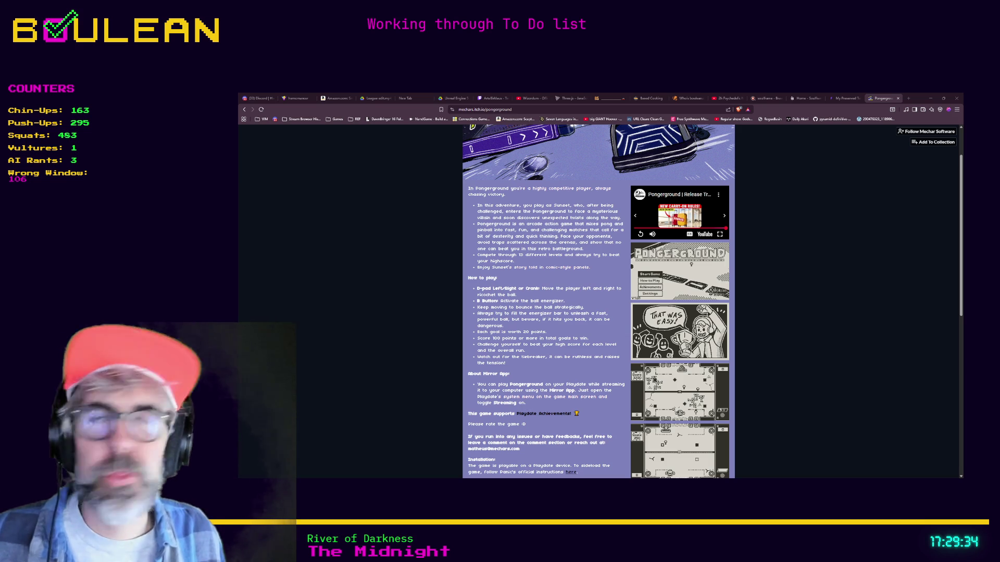
Minimize the itch.io game page and the To Do note, then return to enemy.gd in Godot.
click(929, 98)
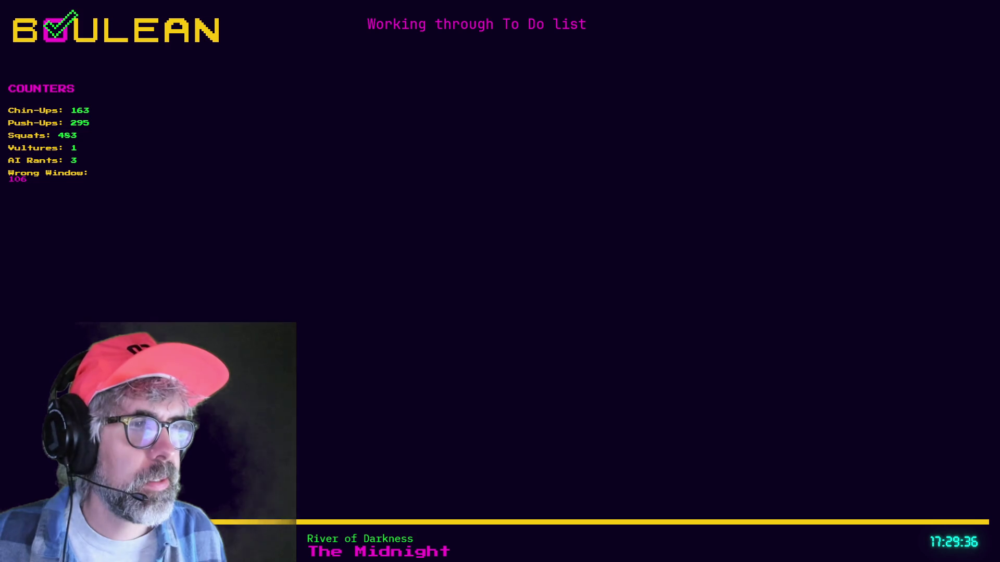
key(alt+Tab)
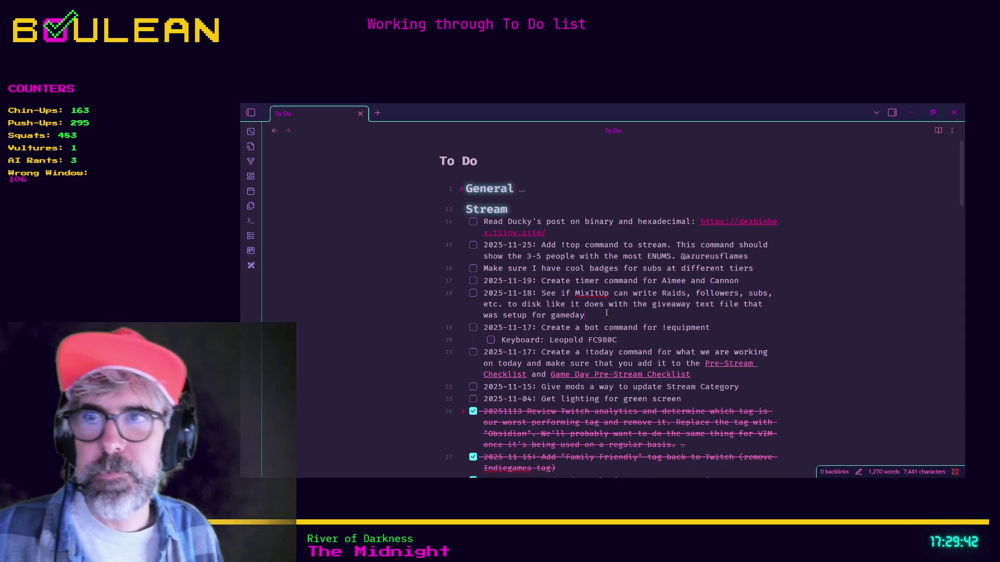
click(913, 110)
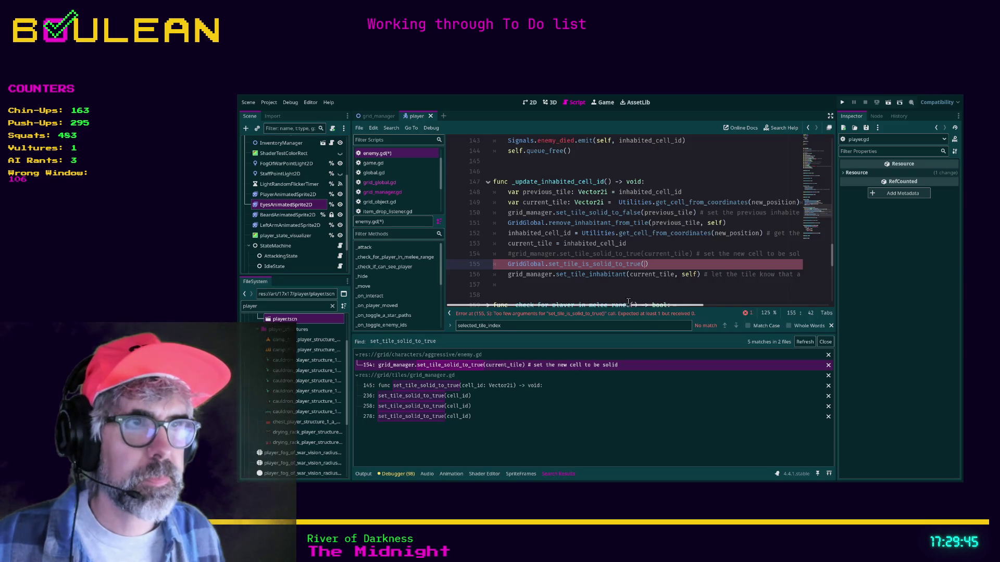
click(612, 289)
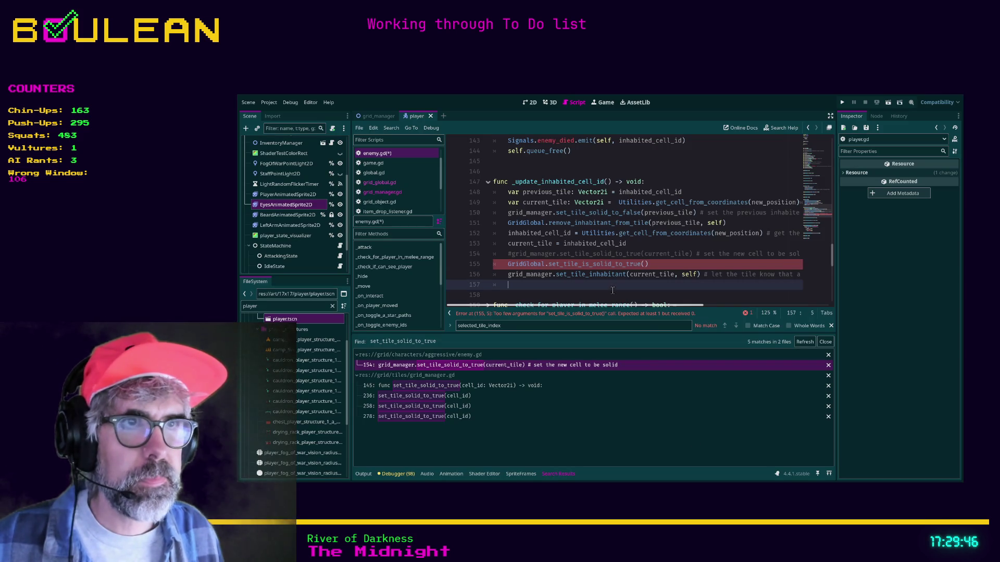
click(666, 265)
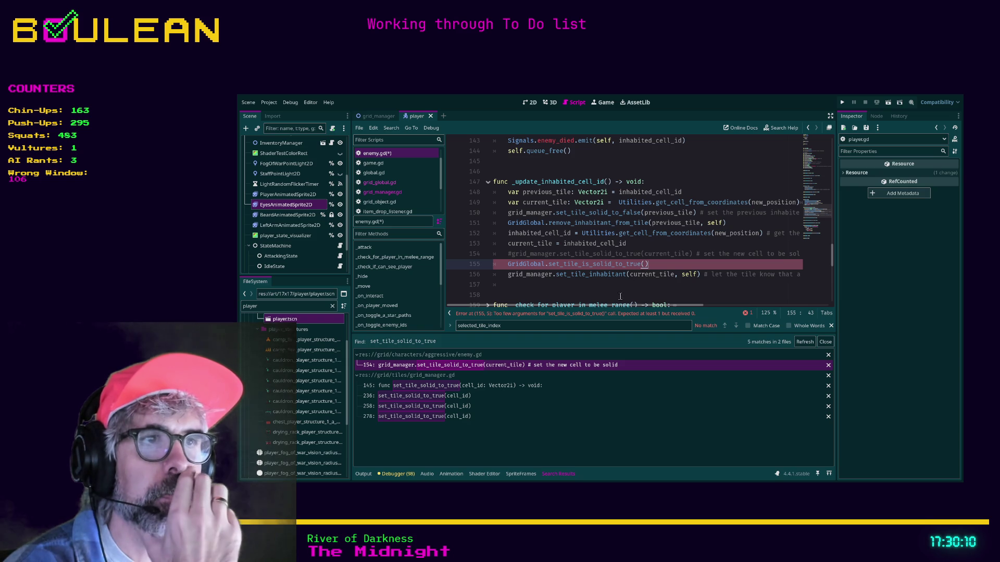
scroll(621, 308, right, 2)
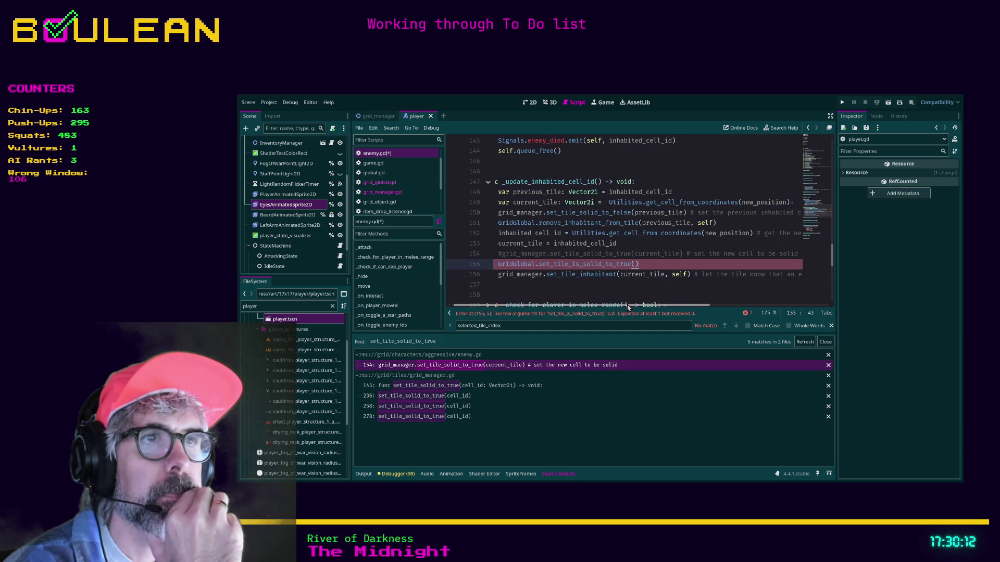
scroll(621, 307, left, 2)
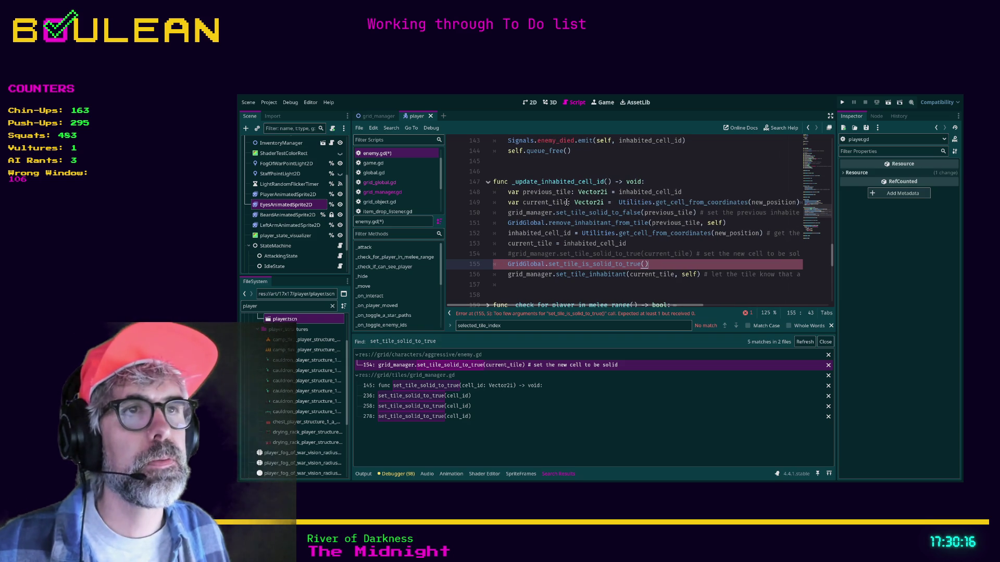
Rename current_tile to current_cell on lines 149, 153 and 156.
click(567, 202)
key(BackSpace)
key(BackSpace)
key(BackSpace)
text(_cell)
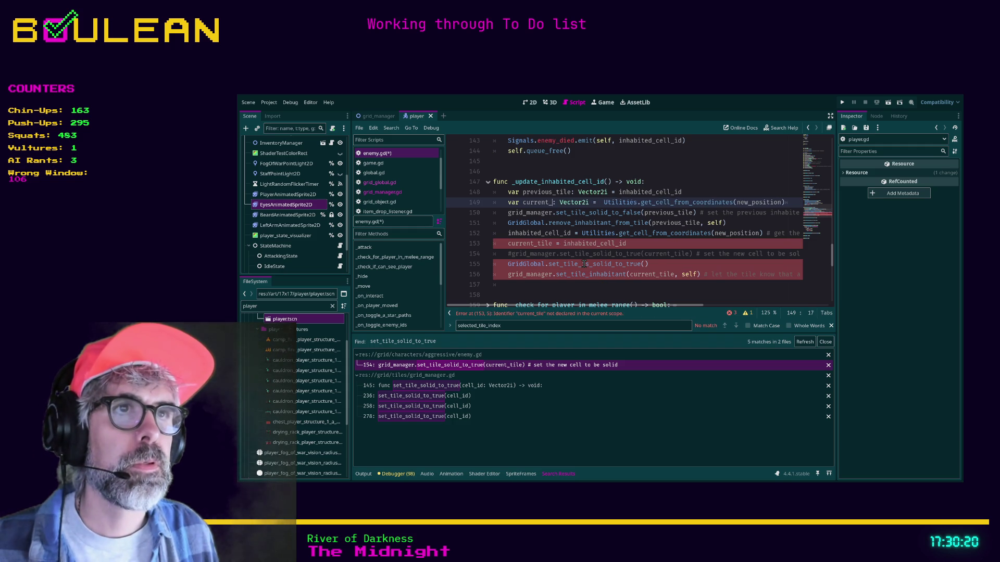
click(551, 243)
key(BackSpace)
key(BackSpace)
key(BackSpace)
text(cell)
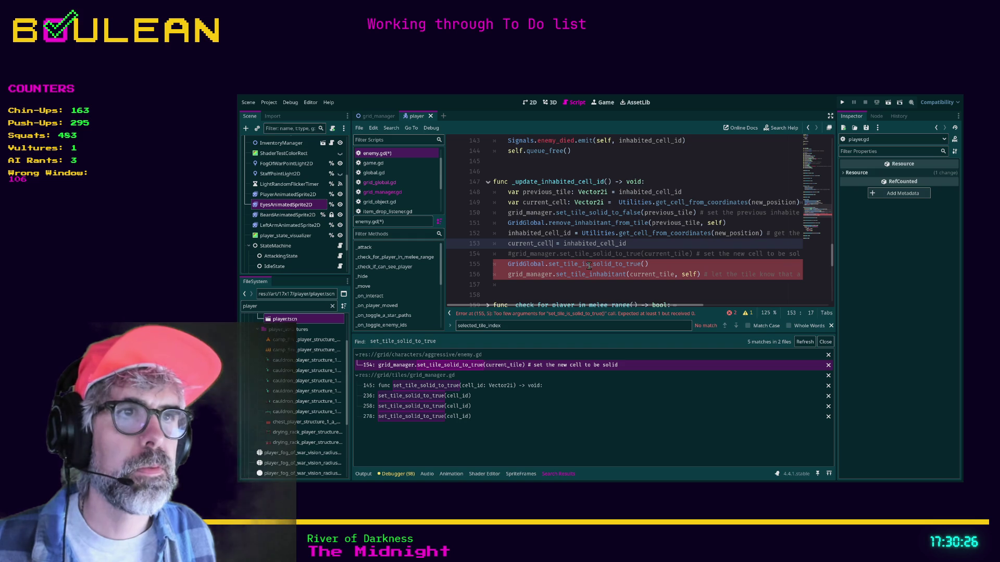
click(673, 274)
key(BackSpace)
key(BackSpace)
key(BackSpace)
text(ce)
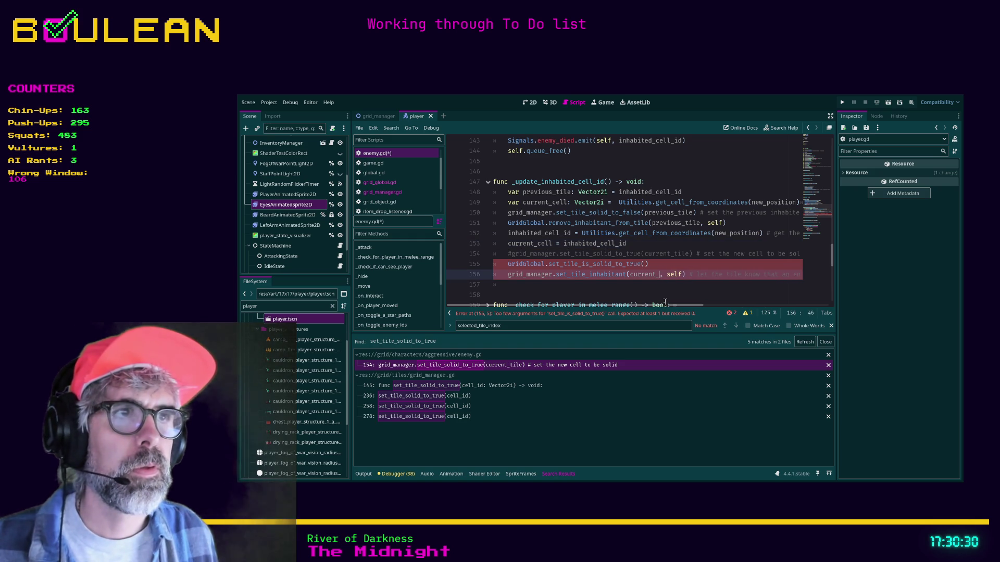
text(ll)
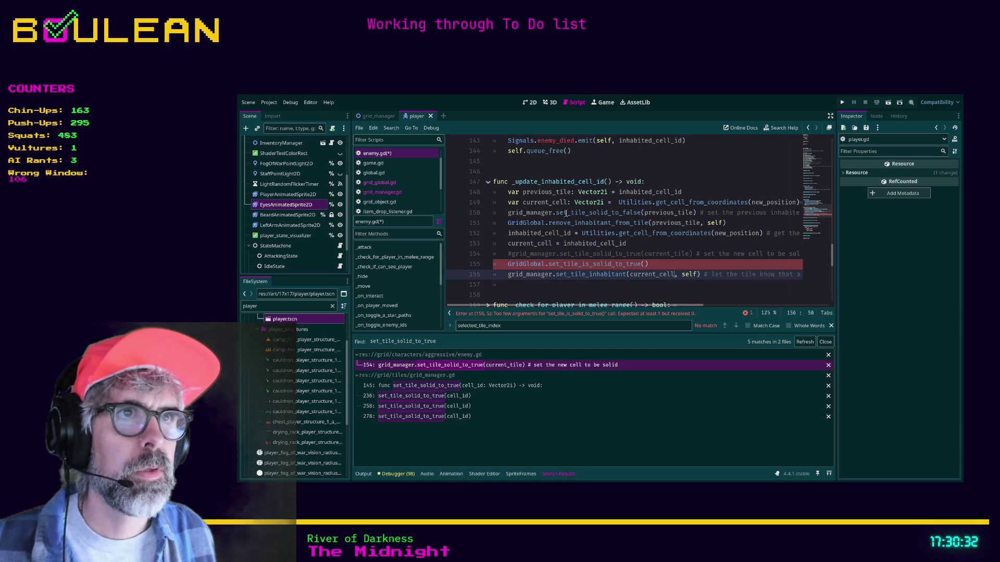
Rename previous_tile to previous_cell on lines 148, 150 and 151.
click(570, 191)
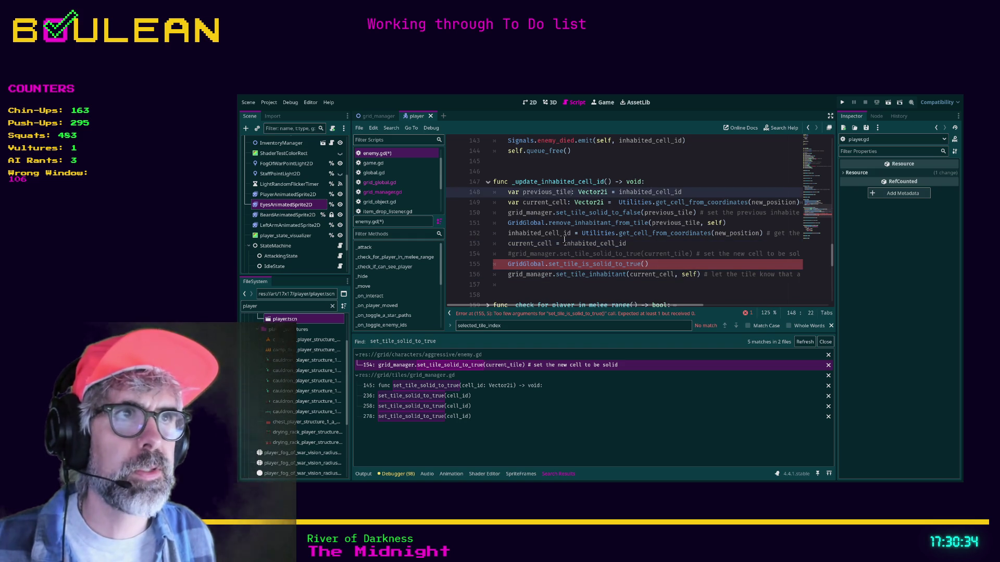
key(BackSpace)
key(BackSpace)
key(BackSpace)
key(BackSpace)
text(cell)
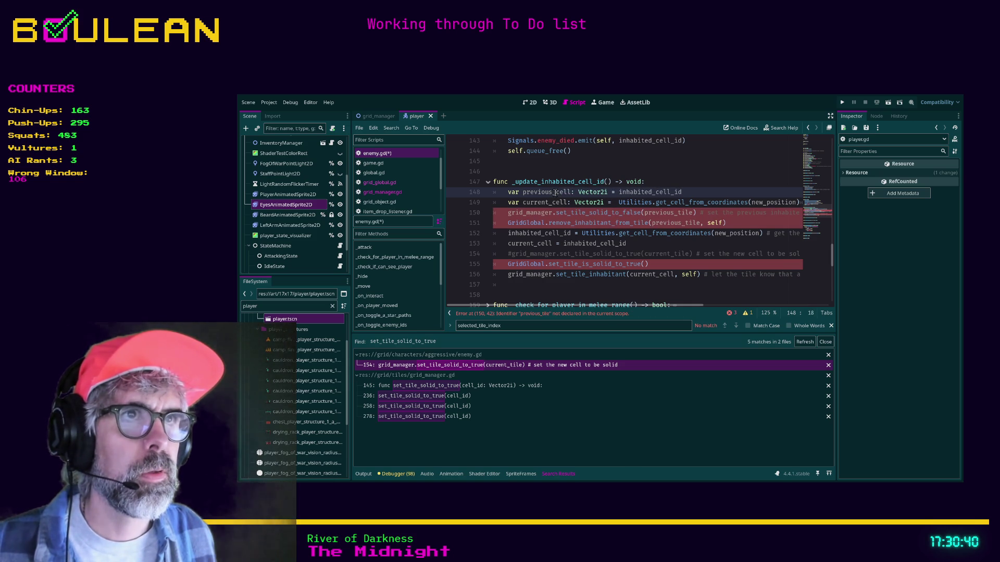
double_click(665, 213)
text(previous_cell)
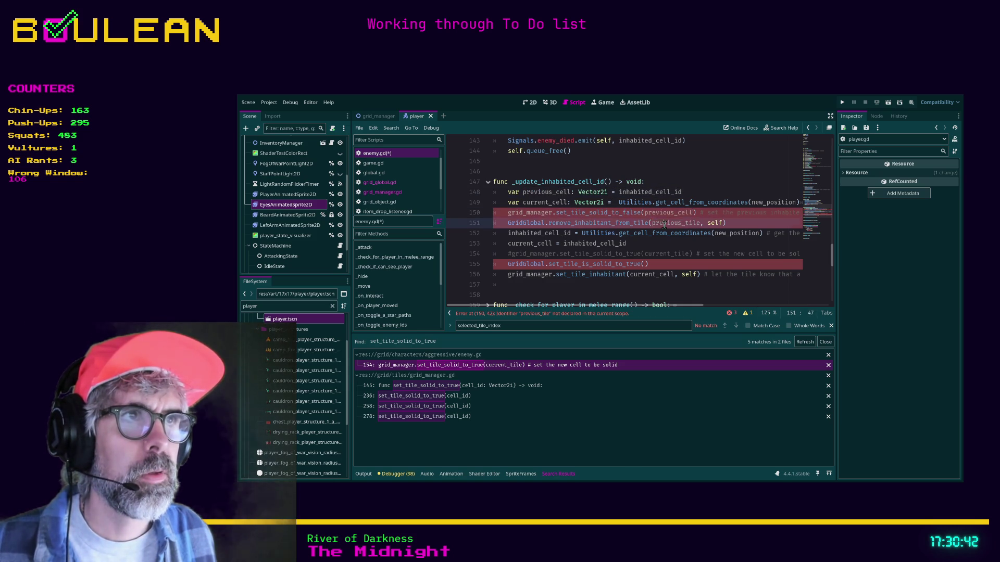
double_click(675, 223)
text(previous_cell)
Pass current_cell as the argument of set_tile_is_solid_to_true on line 155.
click(663, 242)
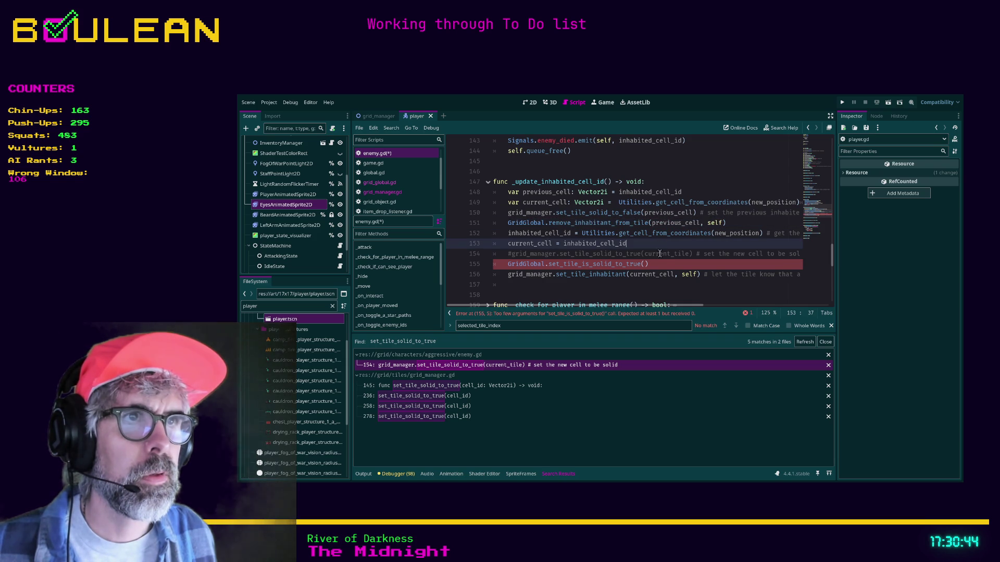
click(644, 264)
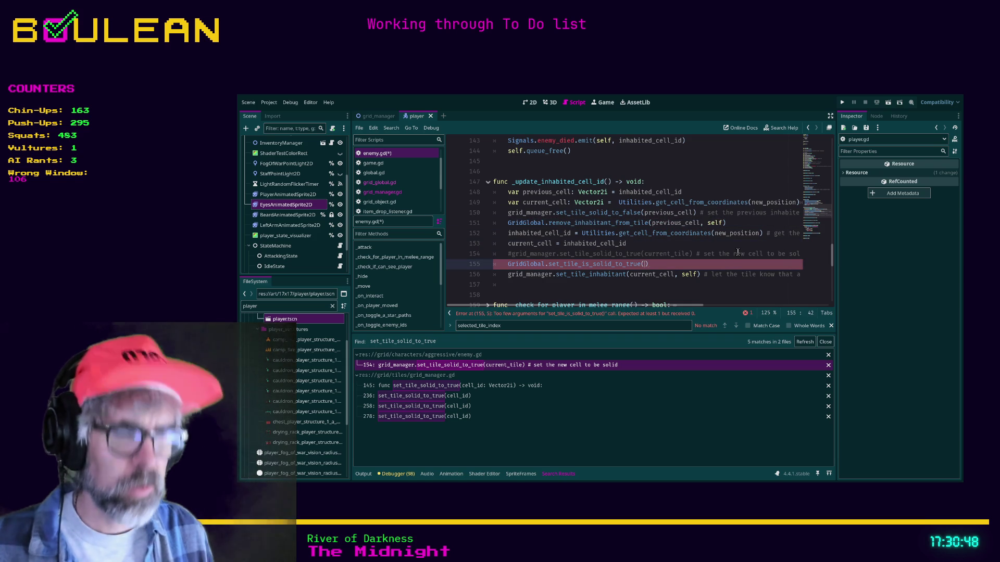
text(current_cell)
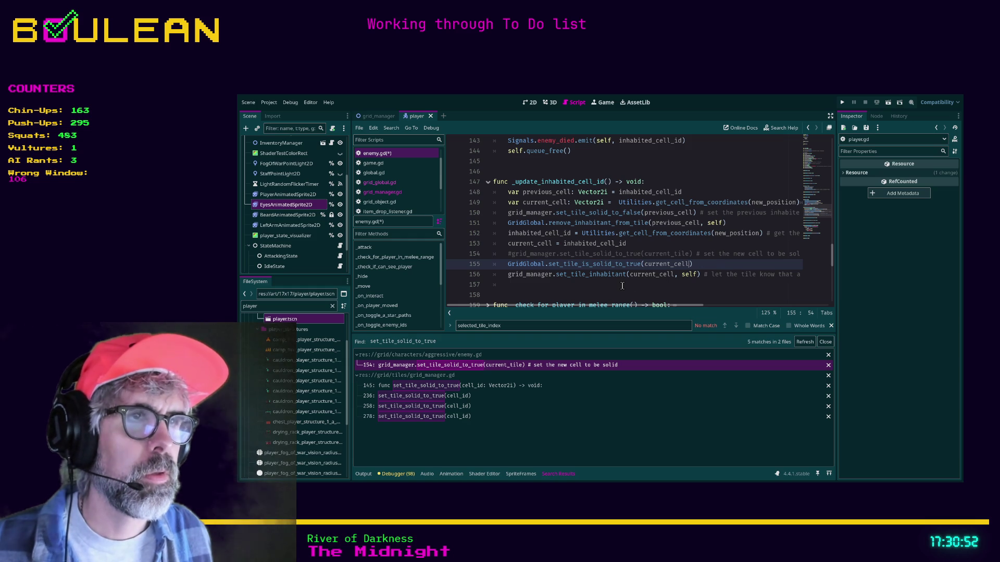
scroll(622, 286, down, 1)
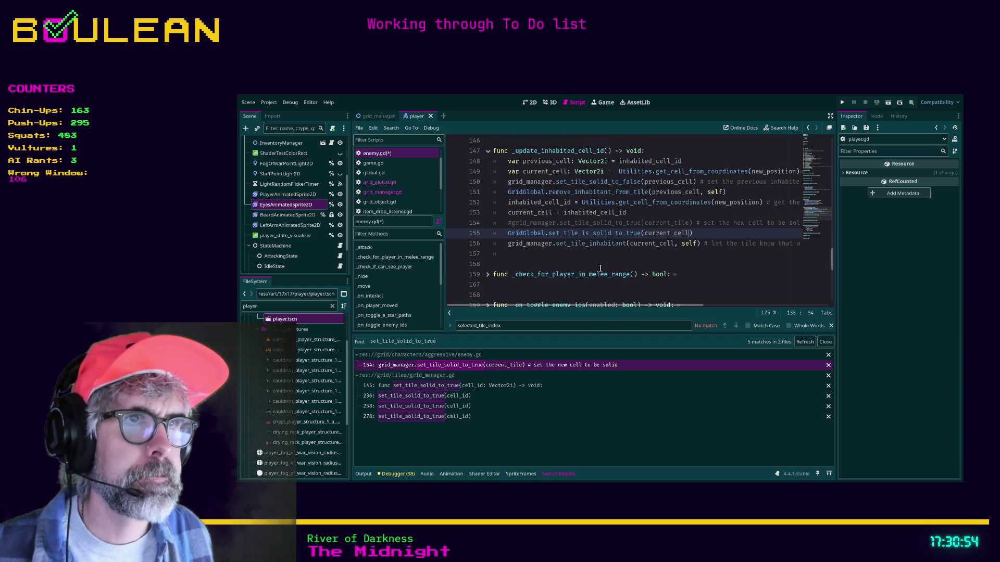
click(572, 258)
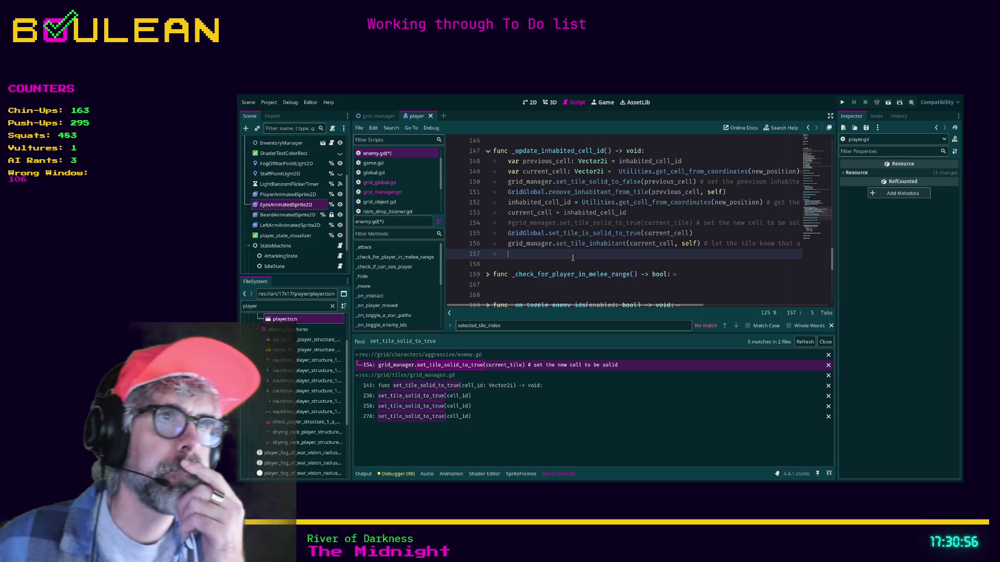
Save enemy.gd and launch the game with F5.
key(ctrl+s)
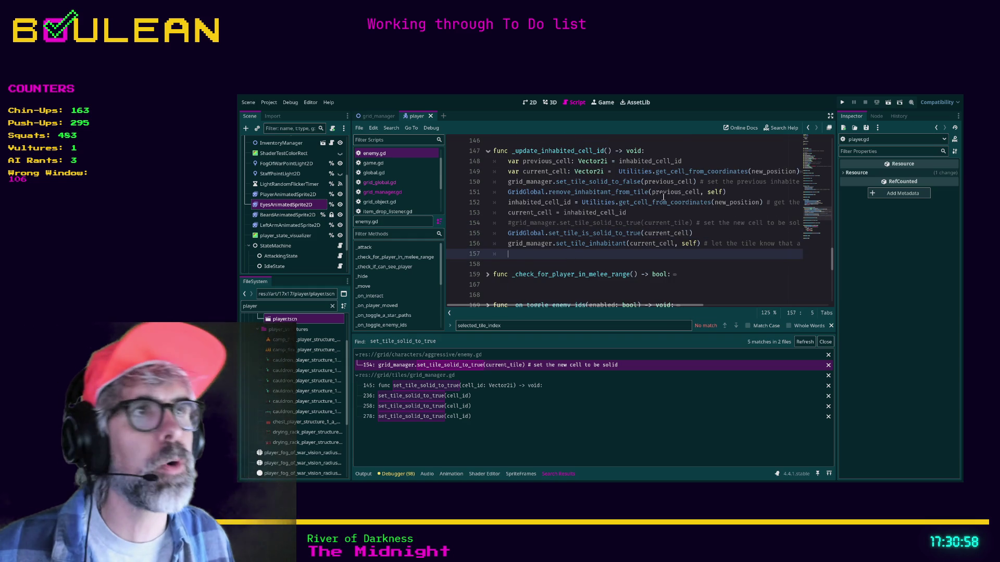
scroll(619, 245, down, 2)
scroll(666, 229, up, 2)
scroll(665, 229, up, 1)
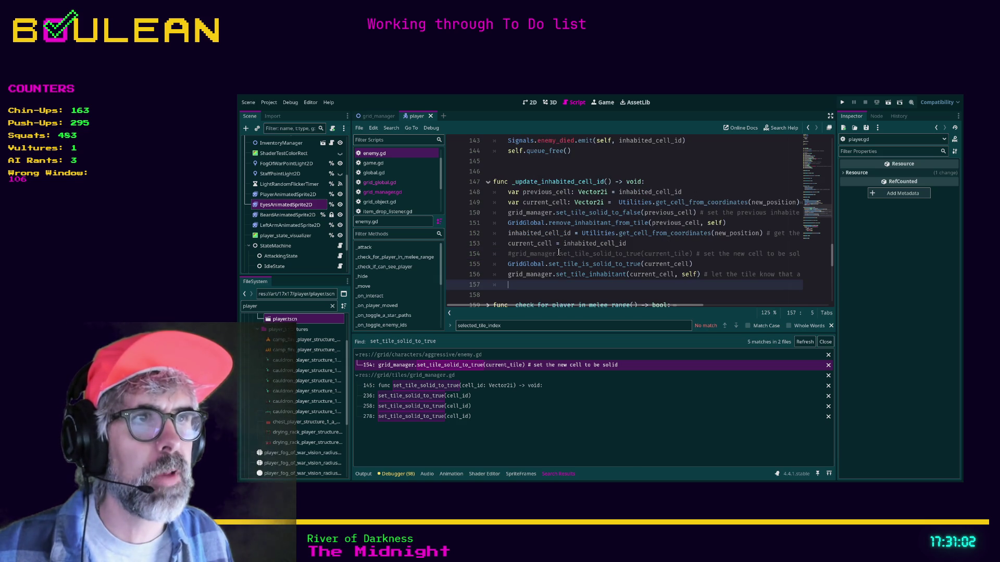
click(495, 243)
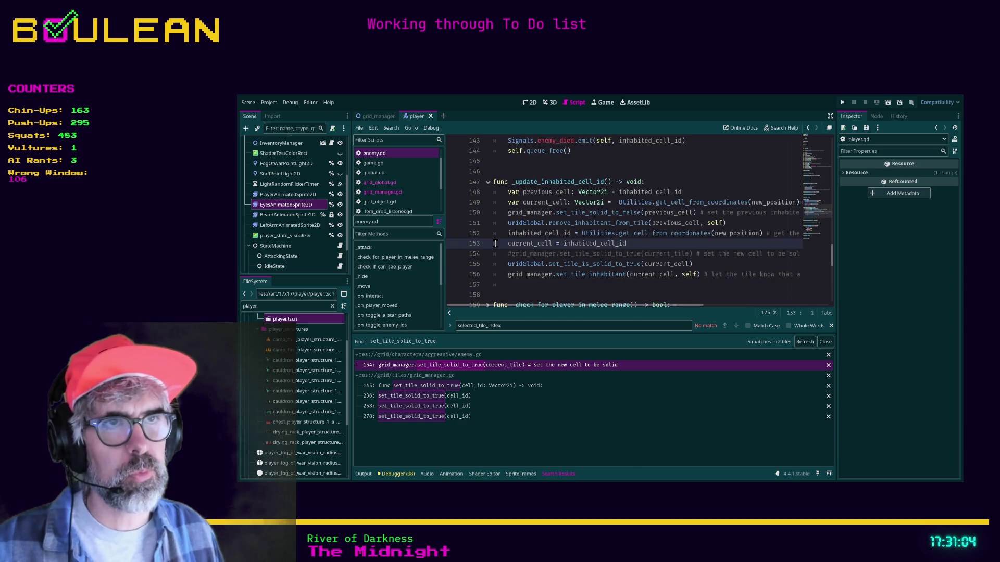
key(F5)
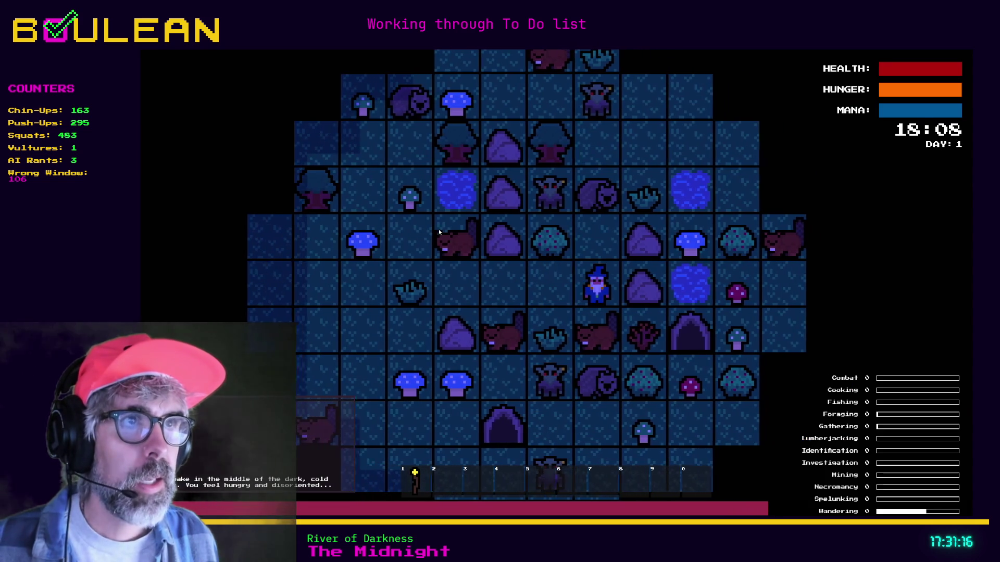
Move the wizard and kill the goblins below and above it.
key(Right)
key(Up)
key(Up)
key(Up)
key(Down)
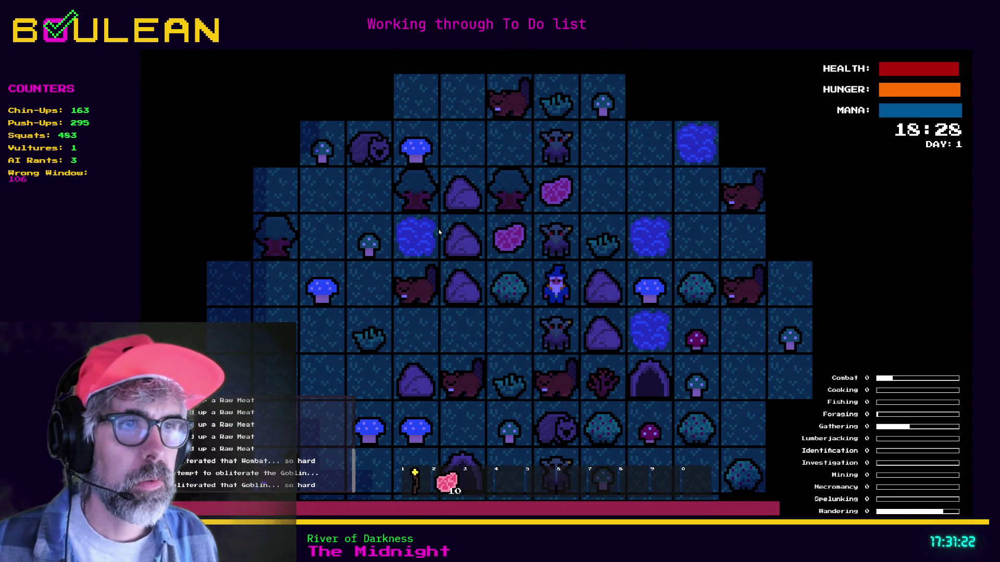
key(Down)
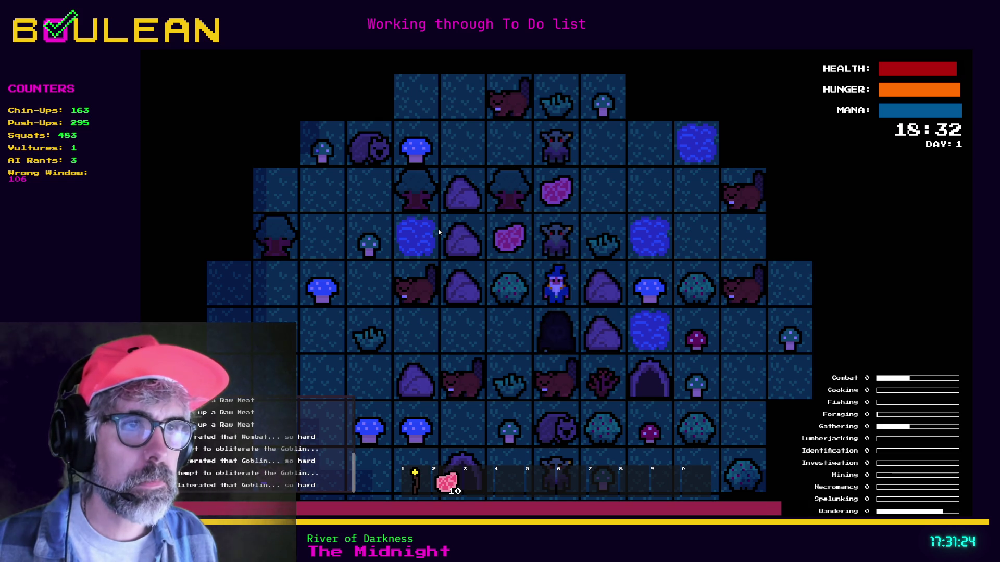
key(Down)
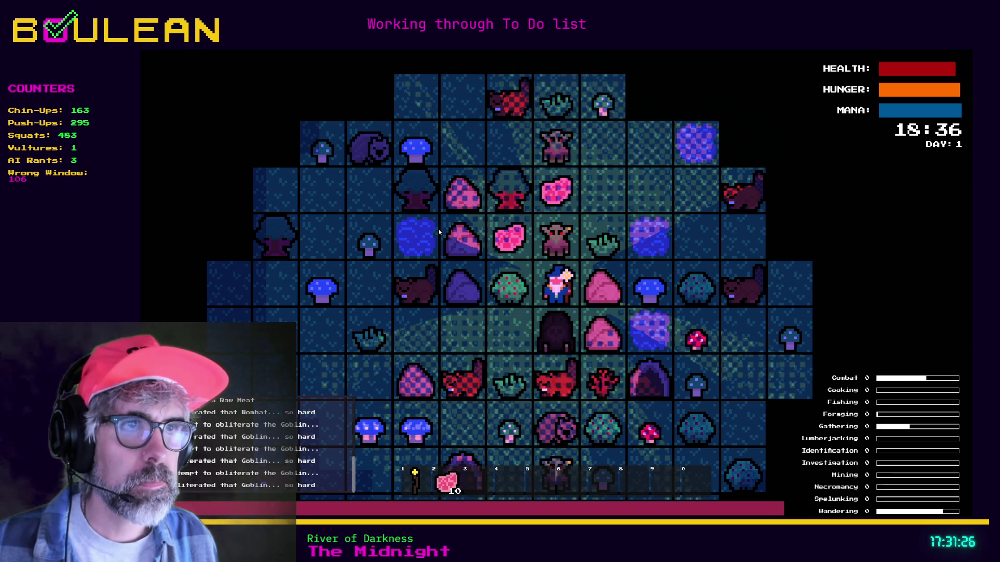
key(Up)
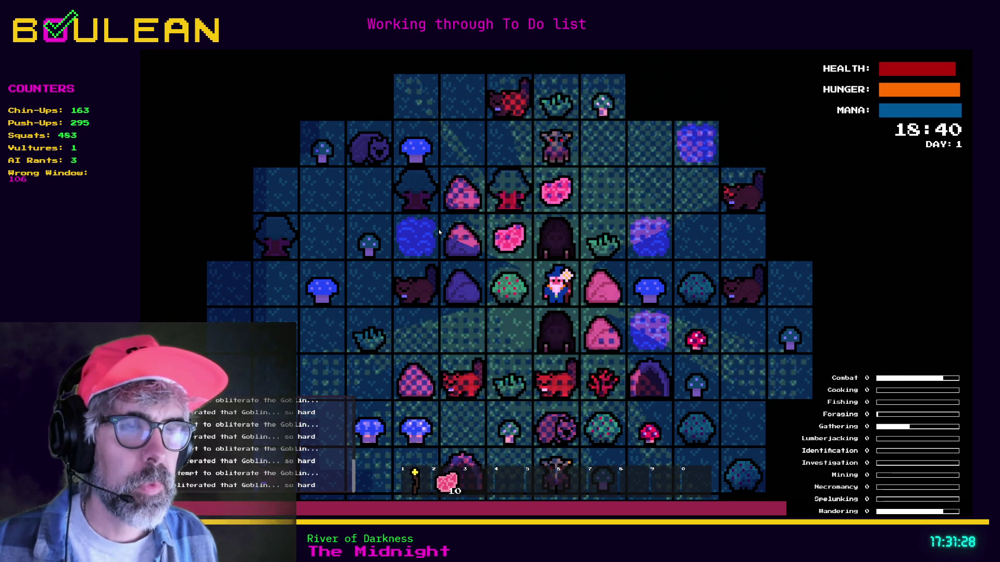
Smash the surrounding gravestones for a Soul and finish off the goblin above.
key(Up)
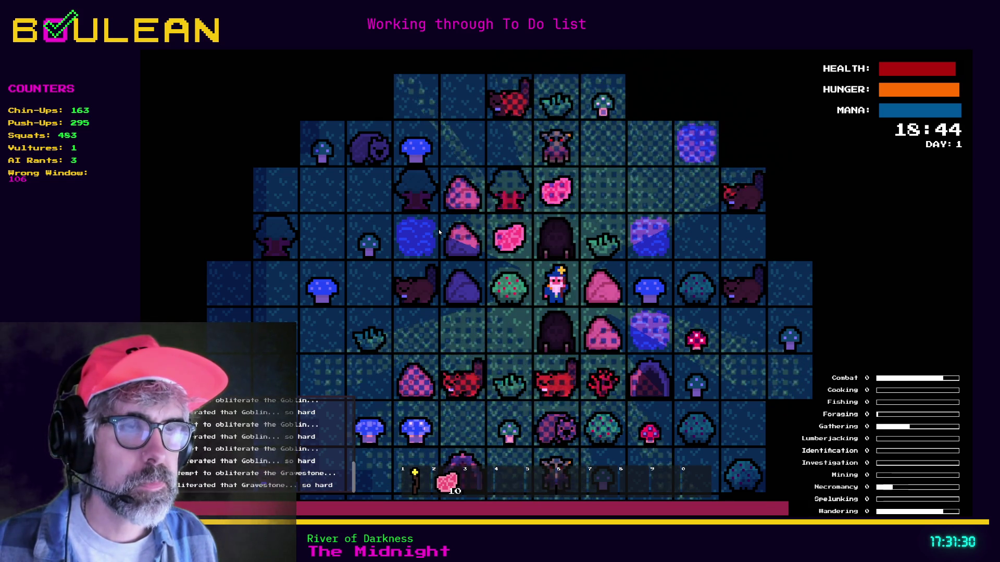
key(Up)
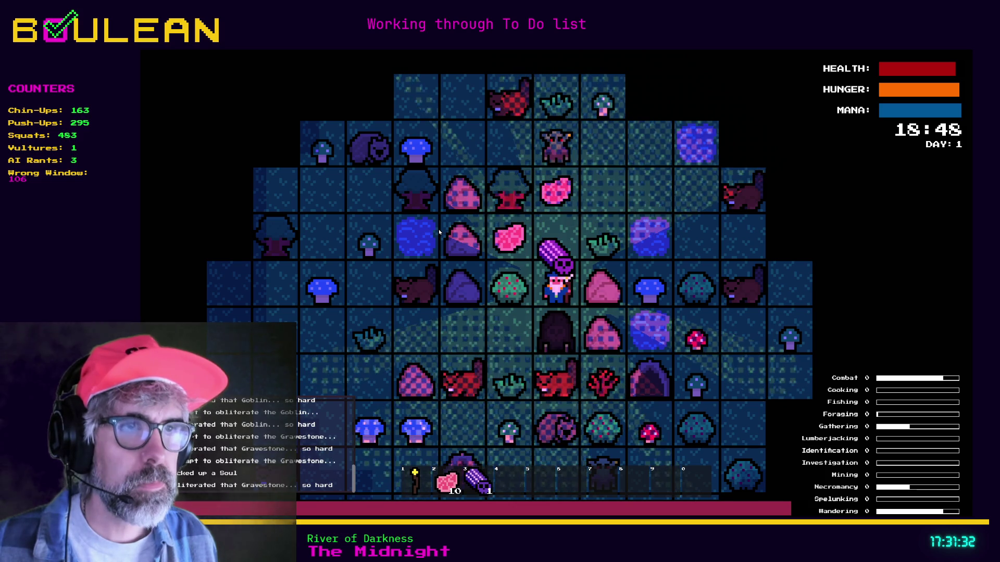
key(Up)
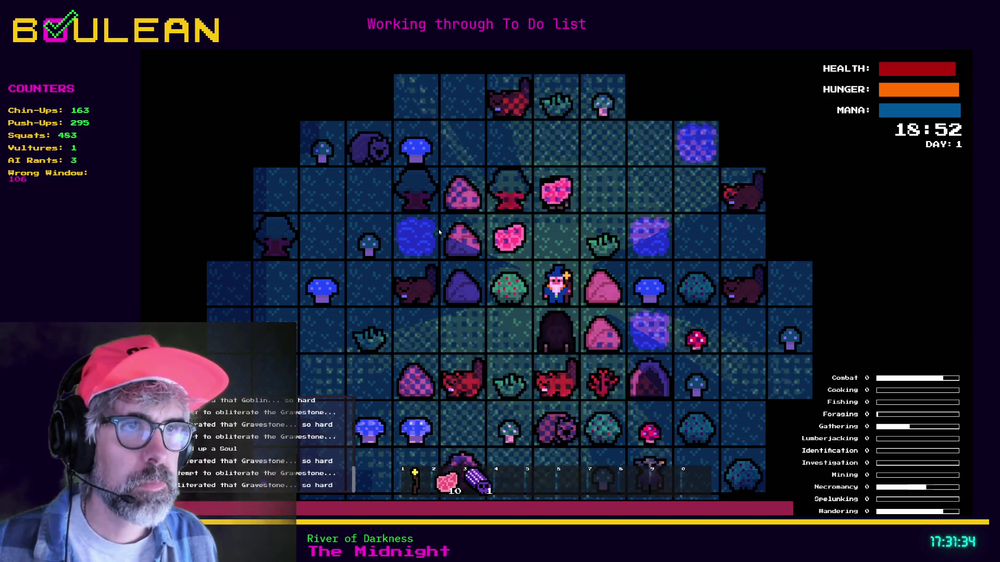
key(Down)
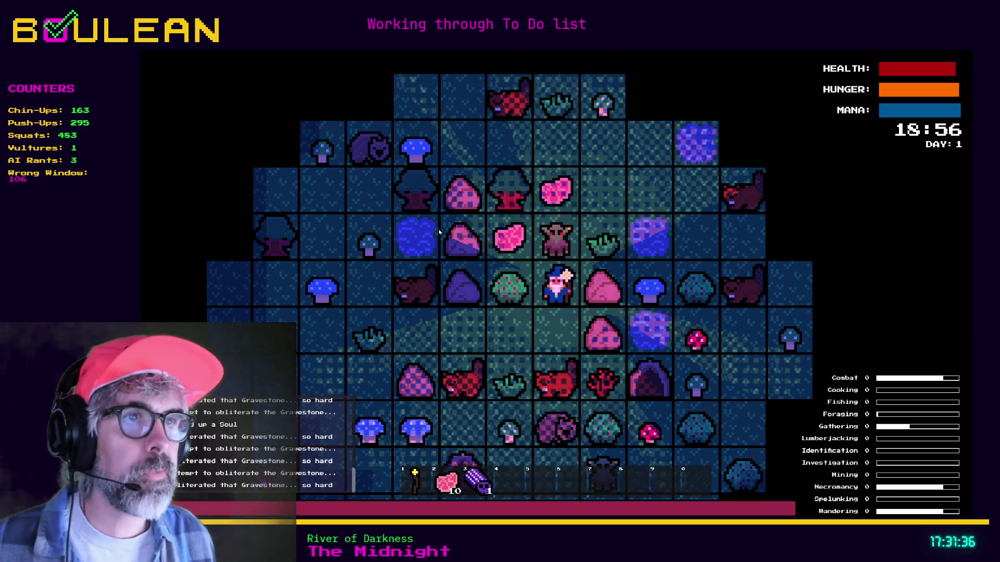
key(Up)
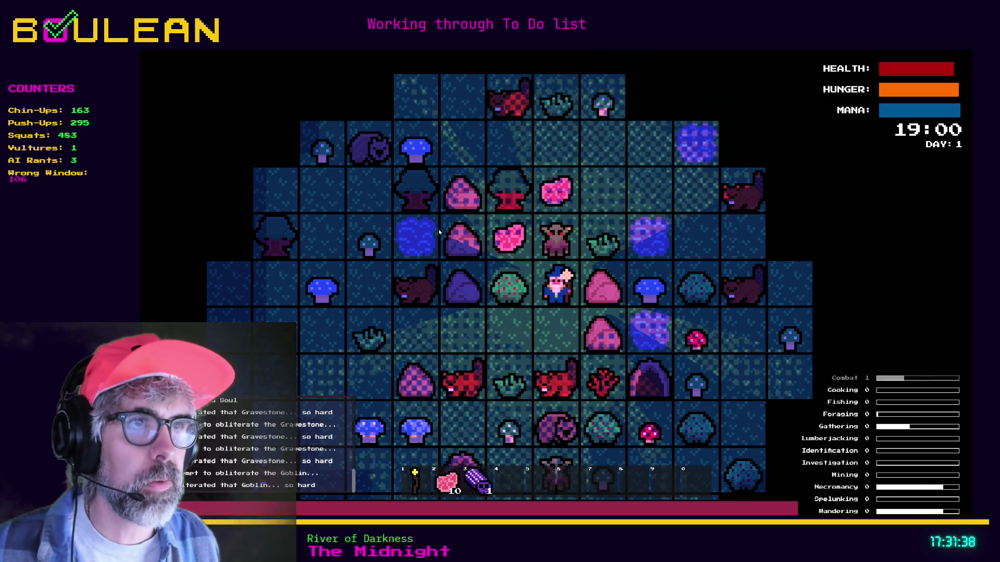
key(Up)
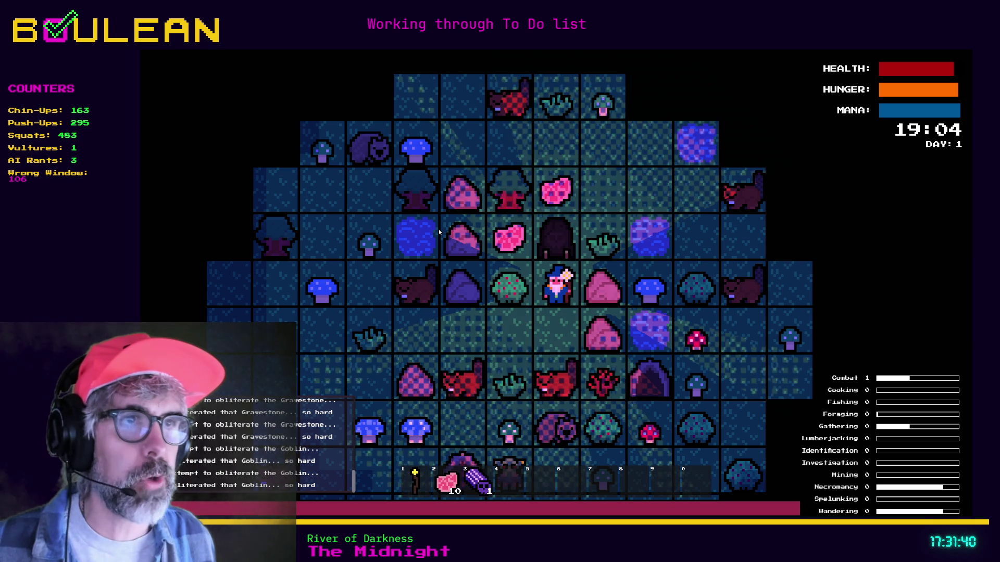
key(Up)
key(Up)
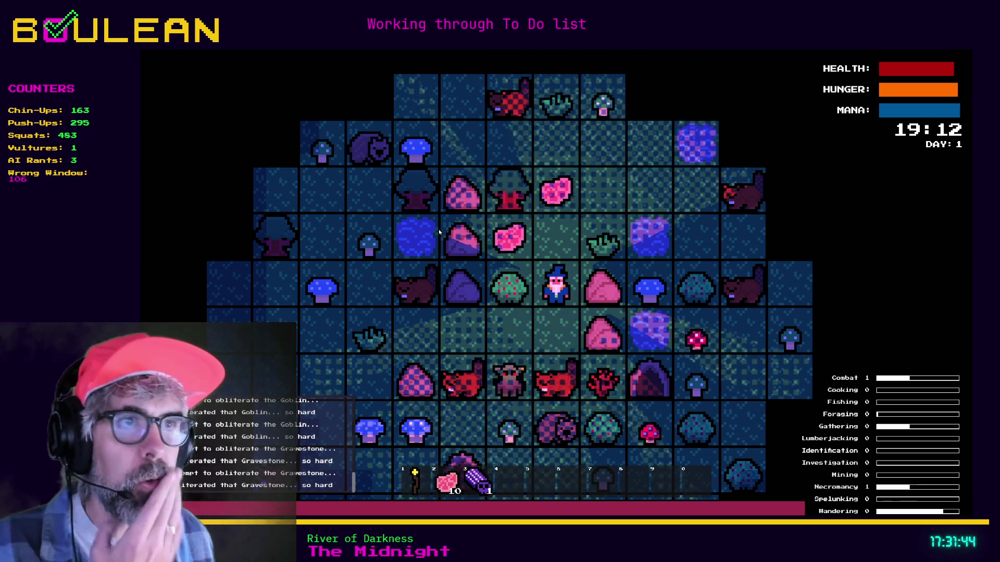
Walk the wizard up onto the raw meat to collect it.
key(Up)
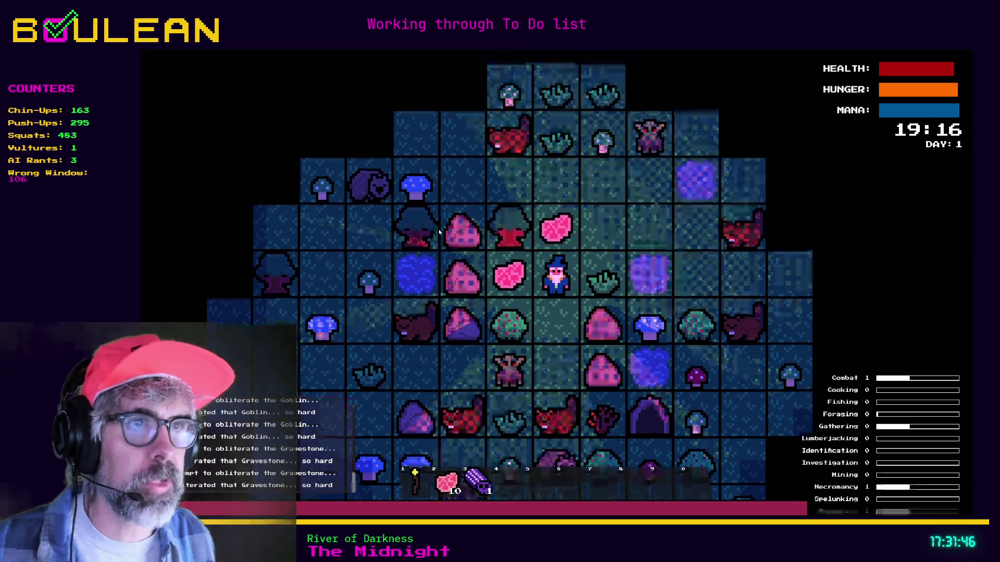
key(Left)
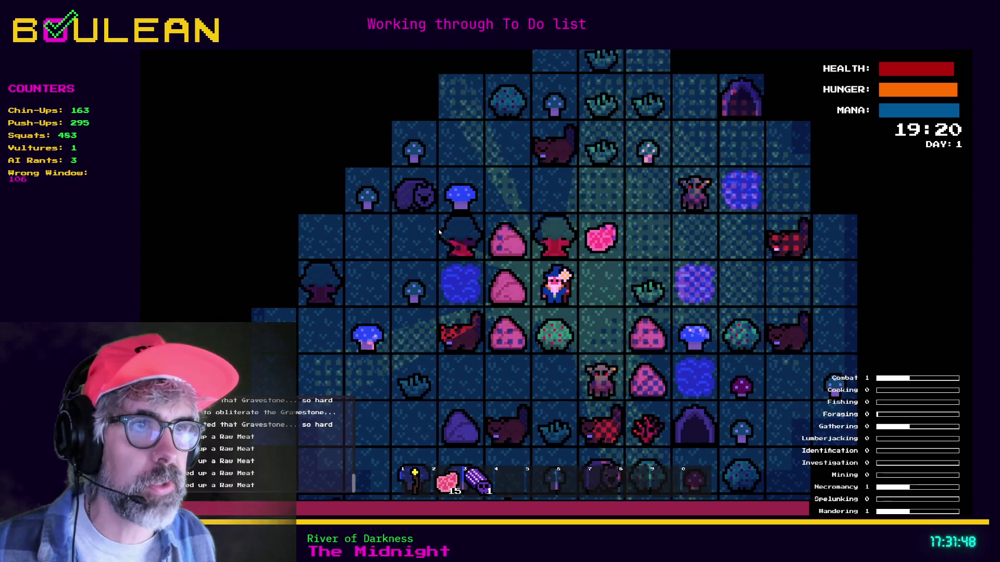
key(Right)
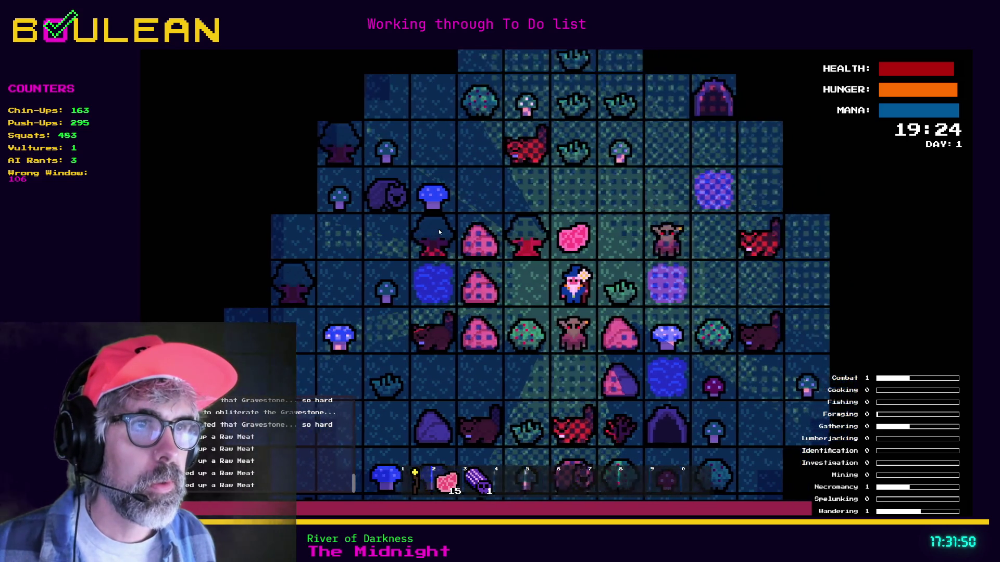
key(Up)
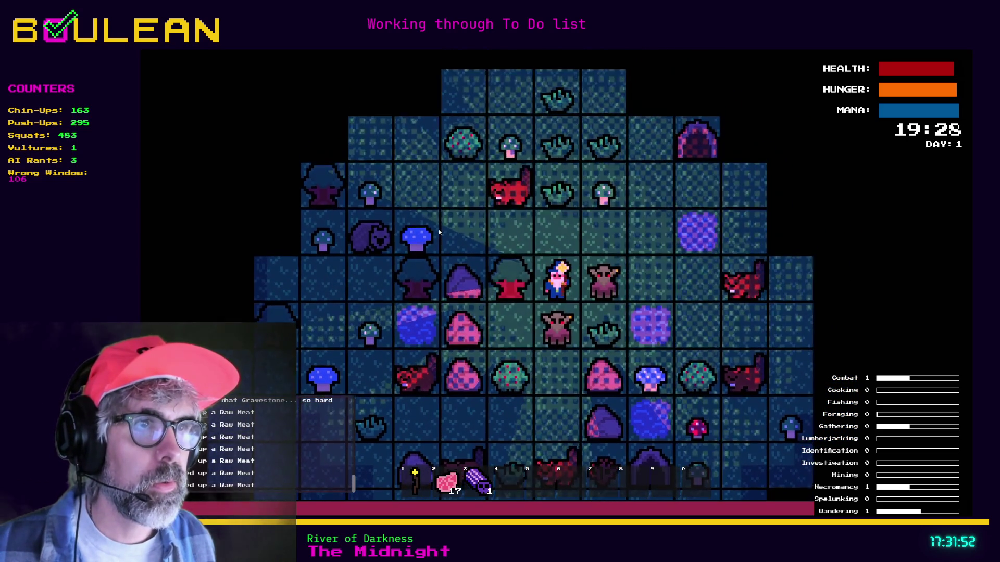
Kill the goblins to the right, destroy a gravestone, and forage the Grass Tuft and Berry Bush.
key(Right)
key(Right)
key(Right)
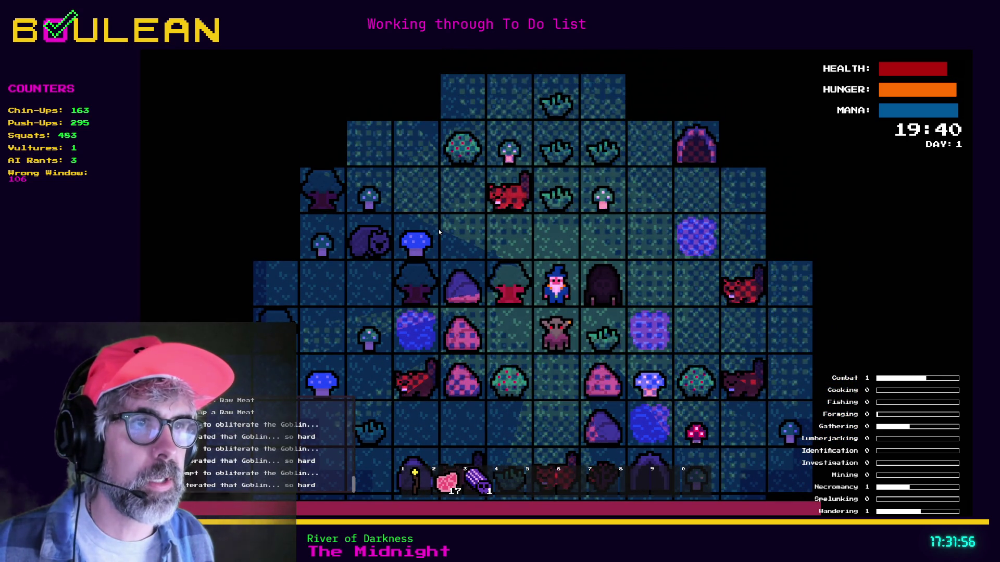
key(Right)
key(Down)
key(Down)
key(Down)
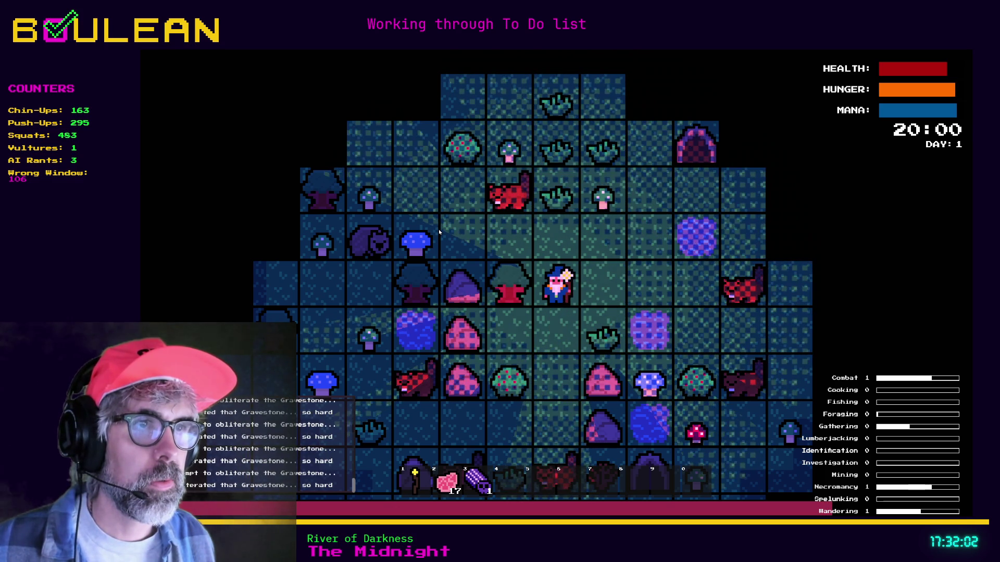
key(Down)
key(Right)
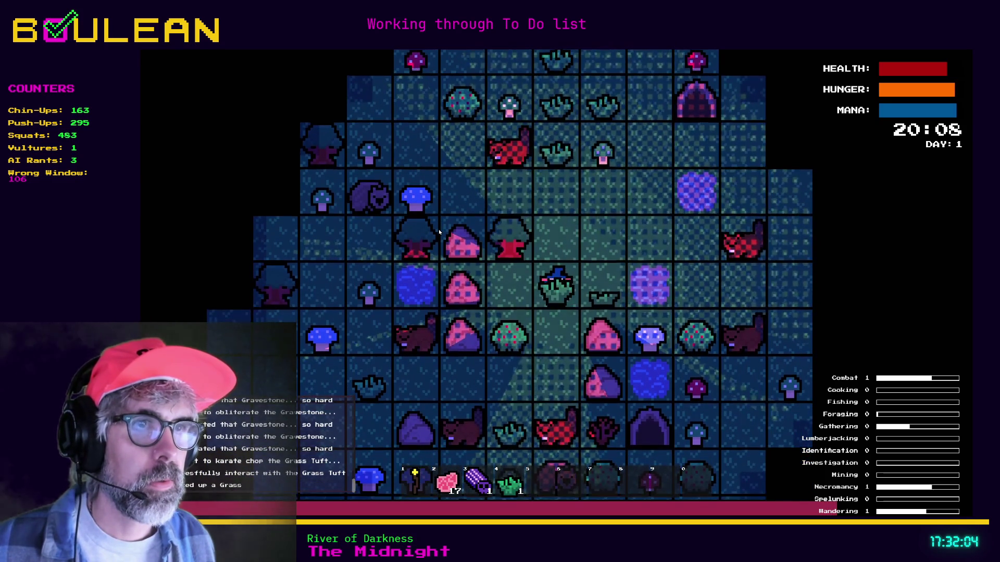
key(Left)
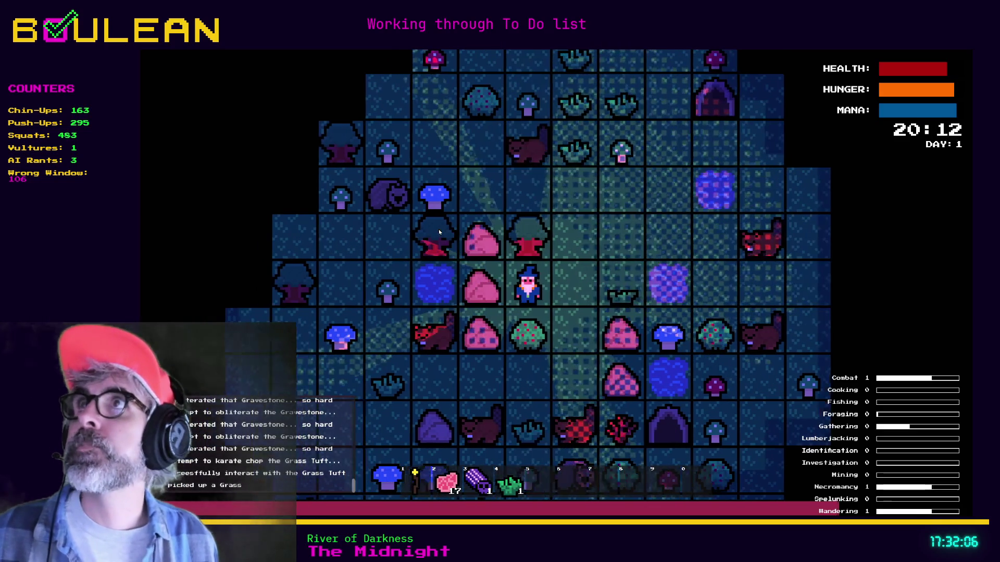
key(Left)
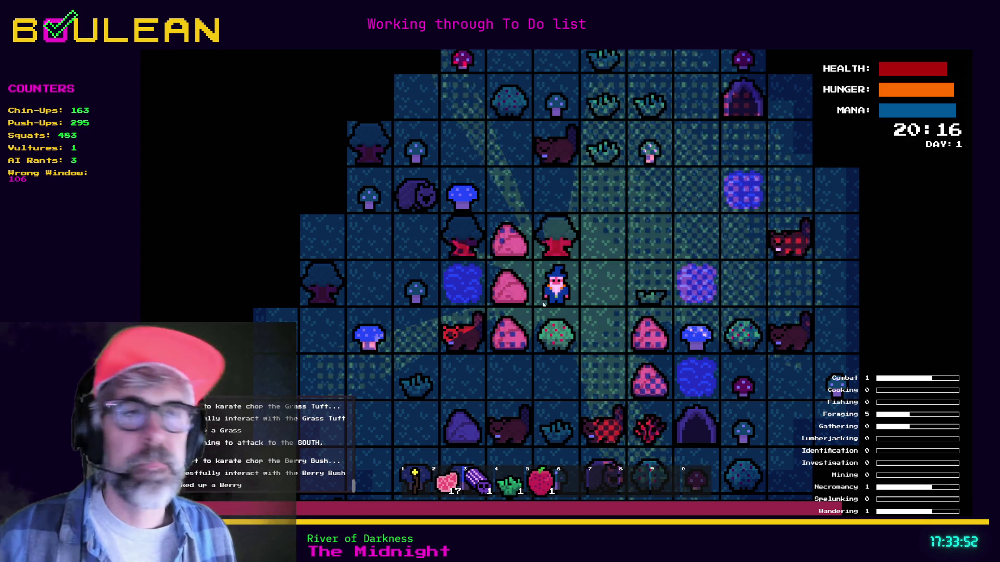
Move the wizard east and south, then stop the game with F8 and return to enemy.gd.
key(Right)
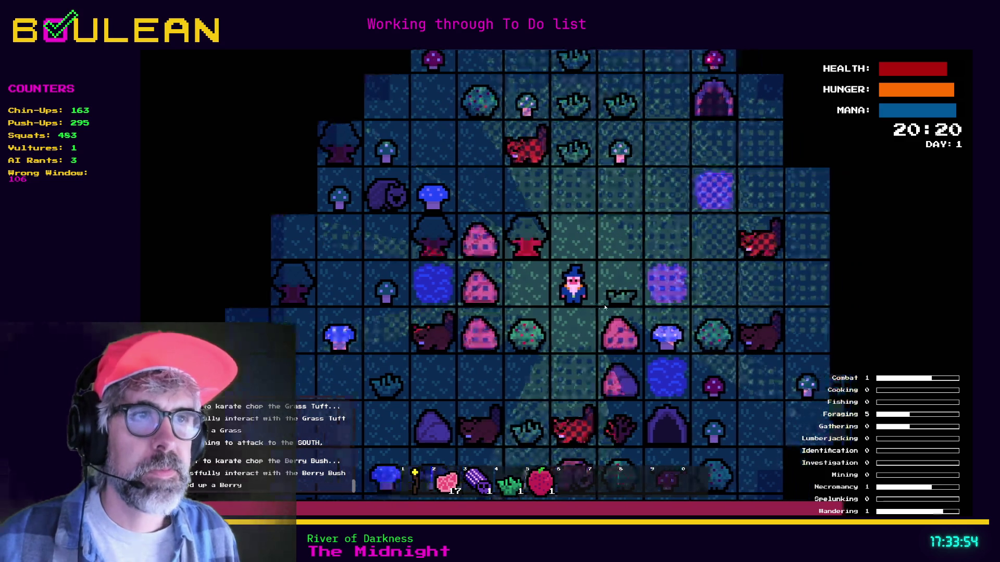
key(Down)
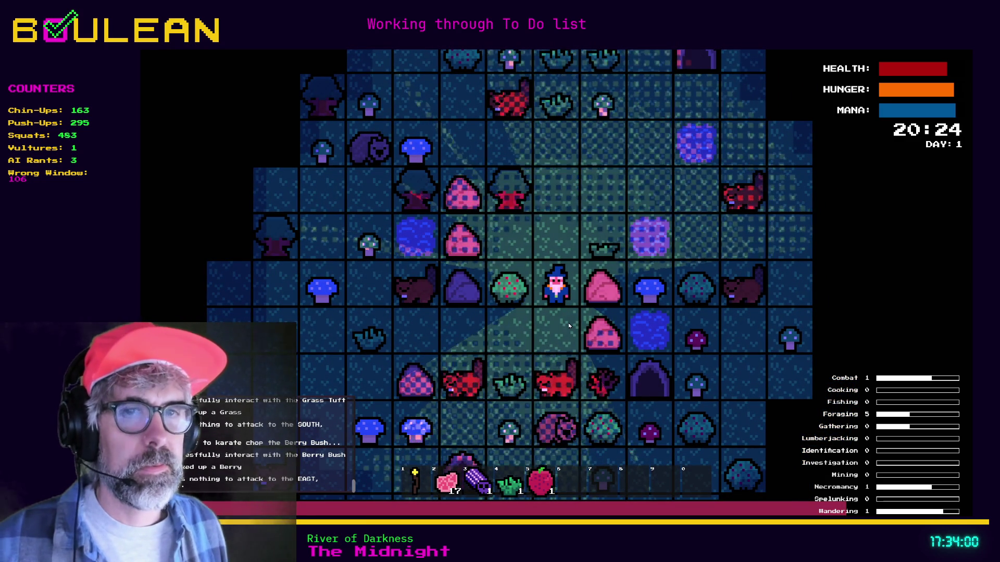
key(F8)
click(595, 254)
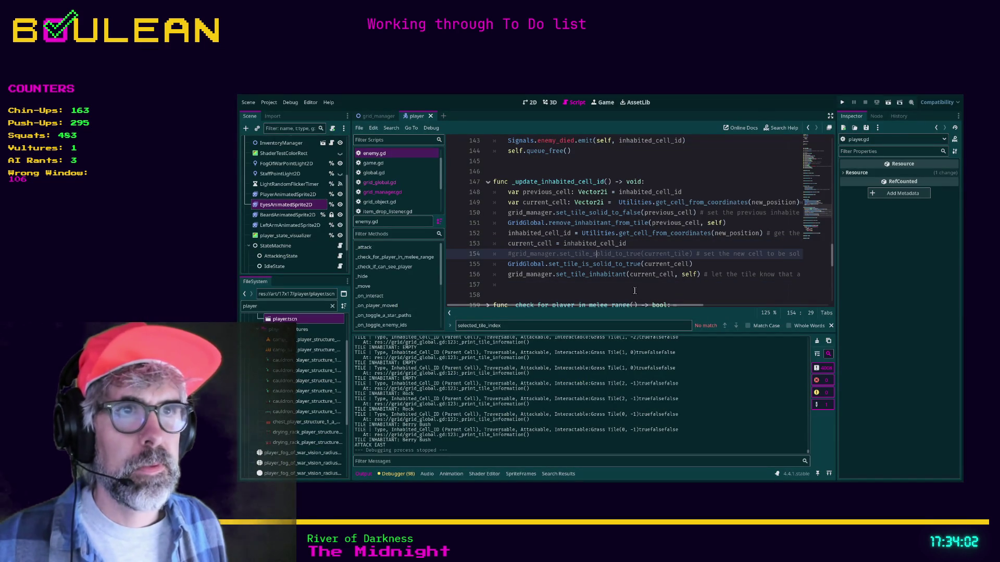
Delete the commented-out line 154 in enemy.gd.
key(End)
key(shift+Home)
key(shift+Home)
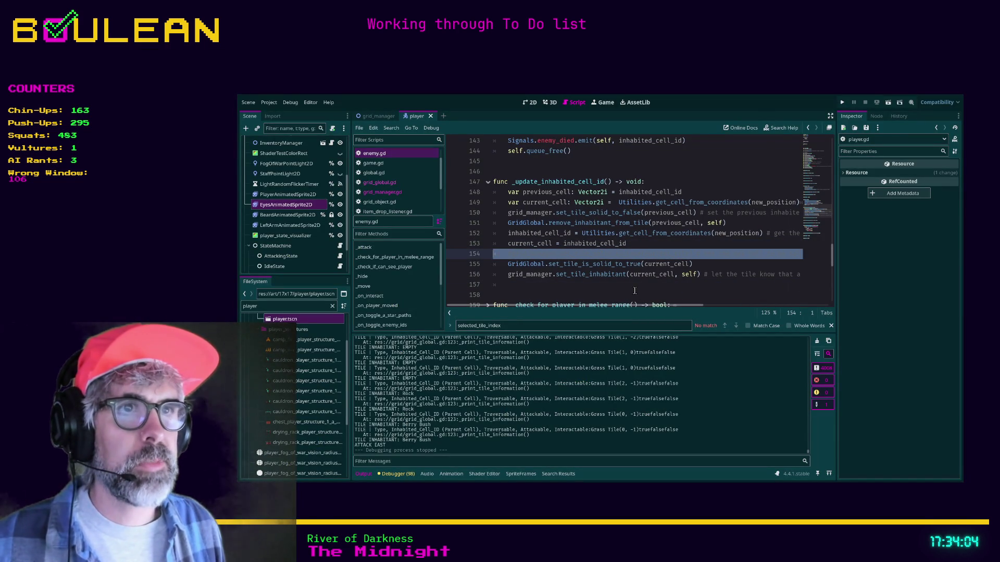
key(BackSpace)
key(BackSpace)
key(Down)
key(Down)
key(Down)
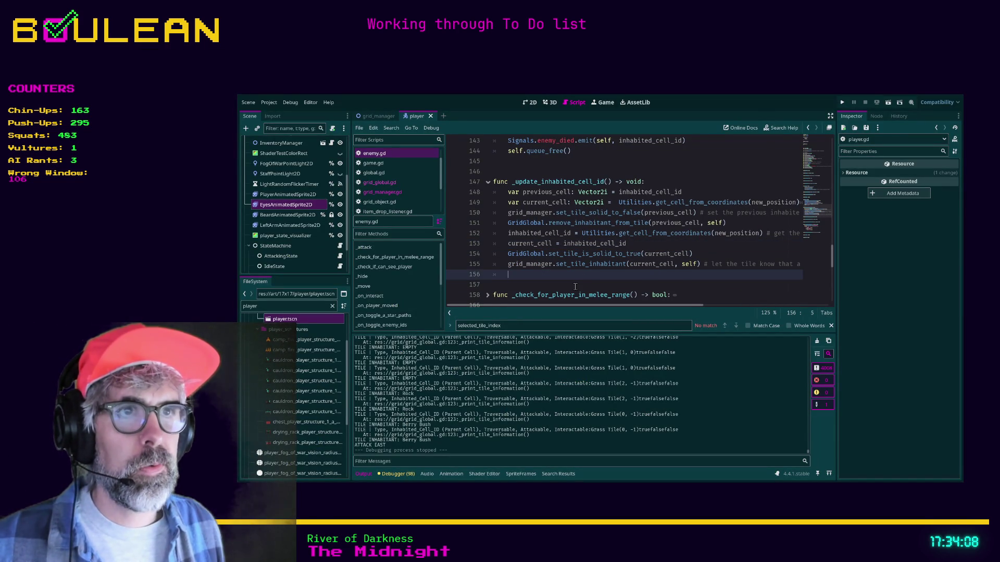
Open grid_manager.gd and search for every set_tile_solid_to_true match.
click(406, 194)
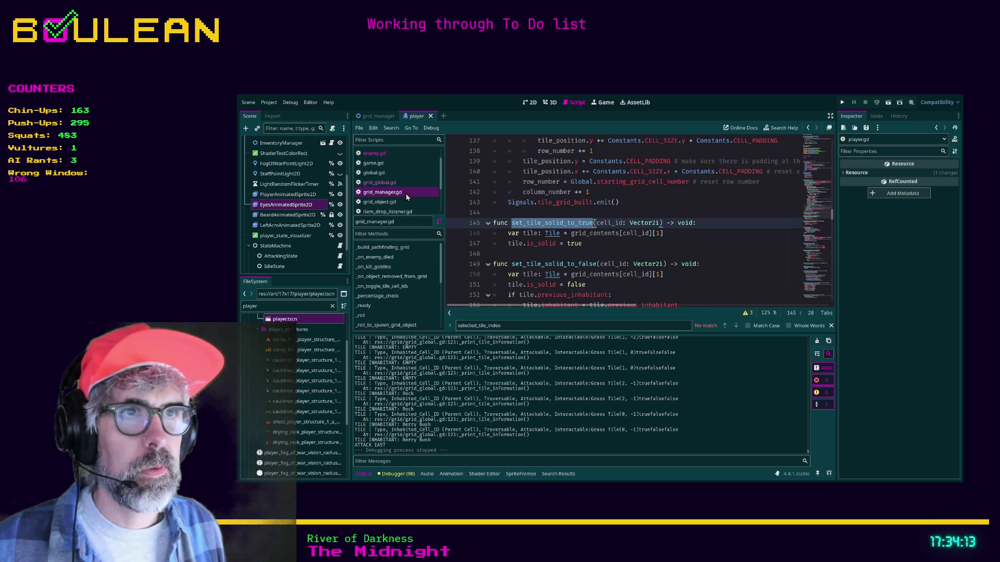
click(553, 254)
click(538, 223)
click(600, 252)
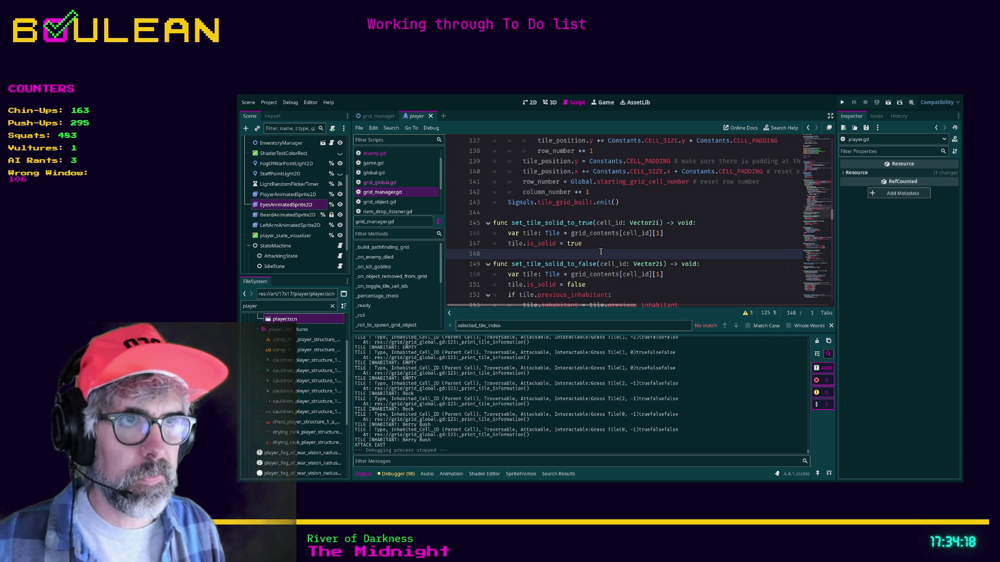
key(ctrl+shift+f)
key(Return)
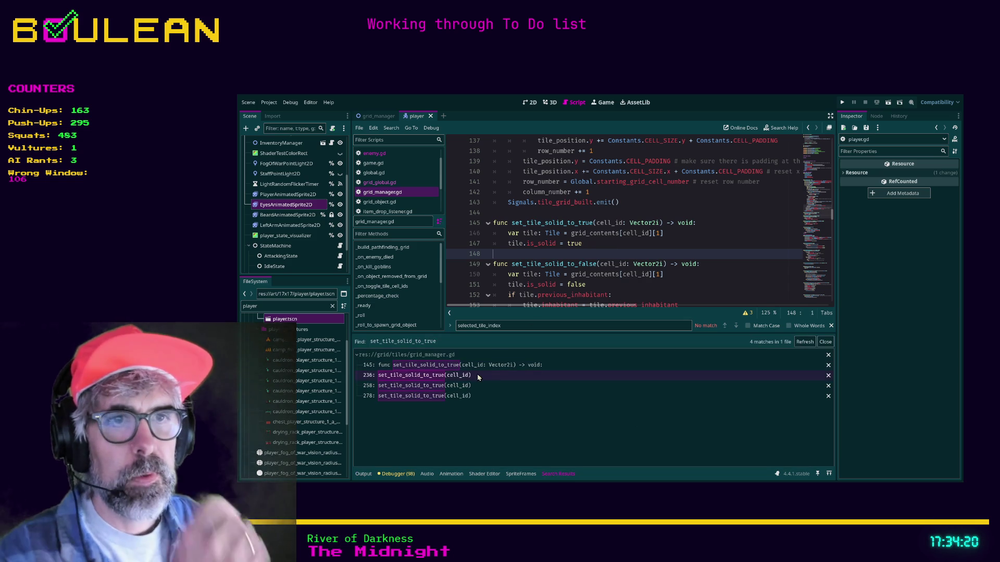
Step through the set_tile_solid_to_true matches at lines 236, 258 and 278.
click(478, 376)
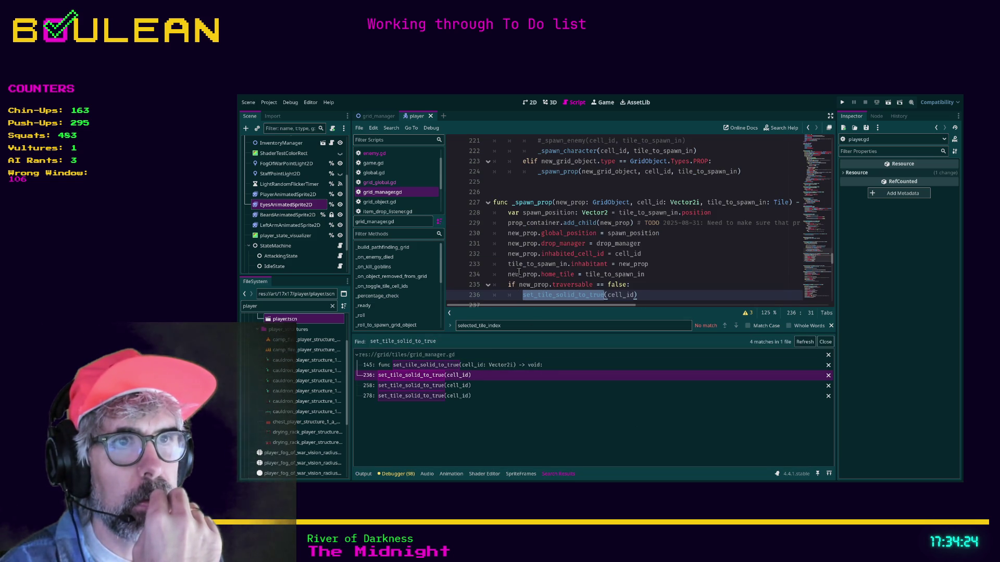
click(450, 385)
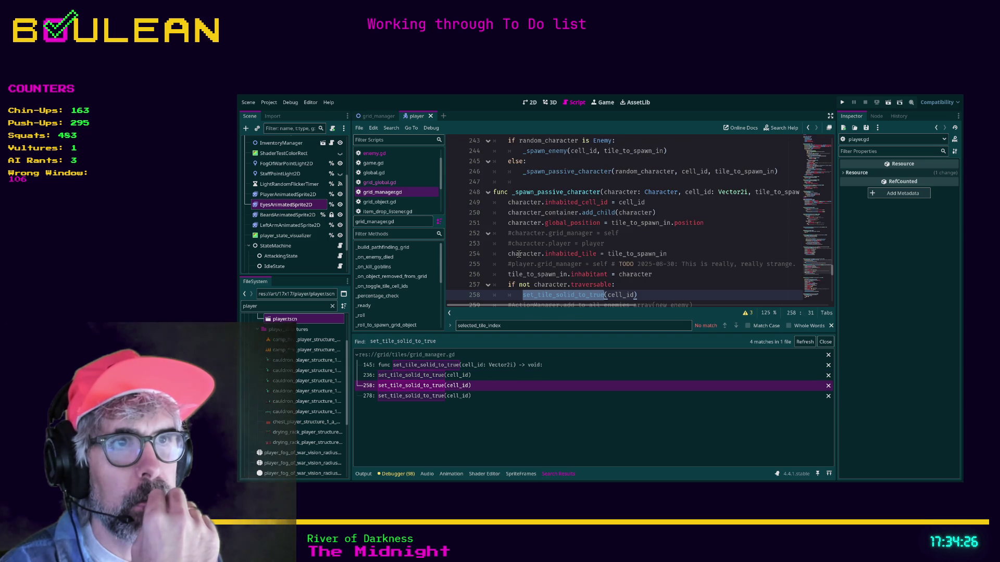
scroll(519, 254, down, 1)
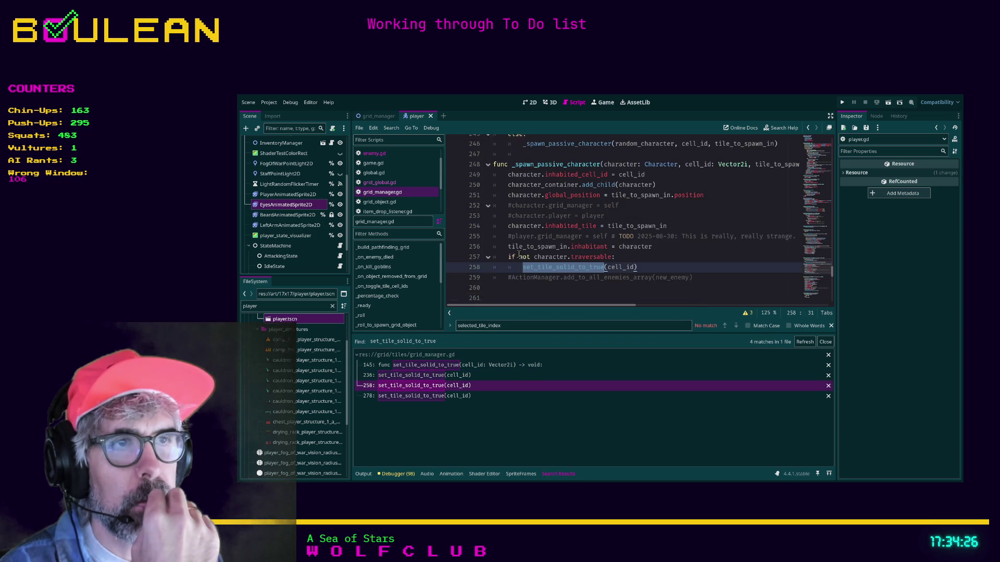
click(428, 396)
scroll(664, 265, down, 1)
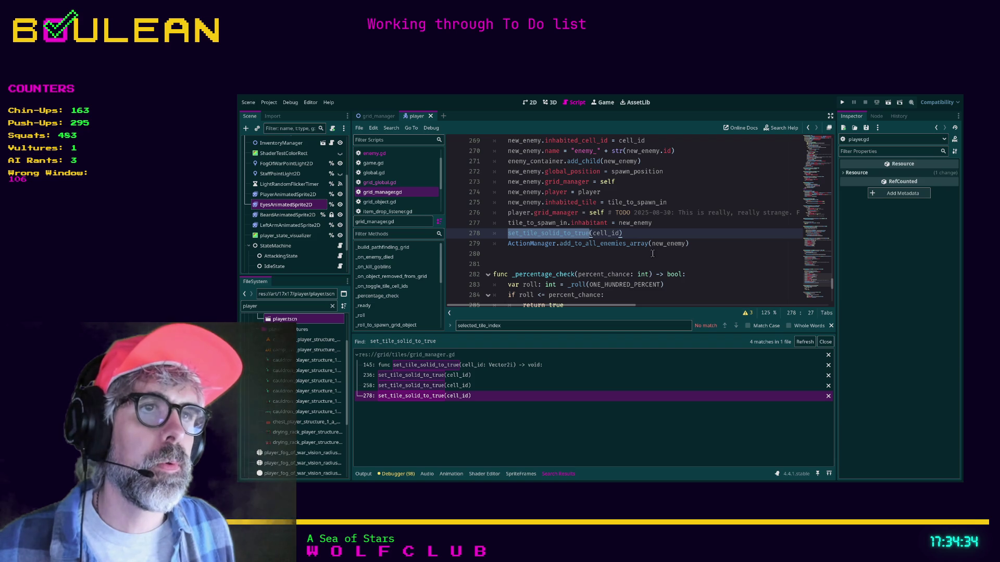
Comment out line 278, add GridGlobal.set_tile_is_solid_to_true(cell_id) below it, and save.
key(Home)
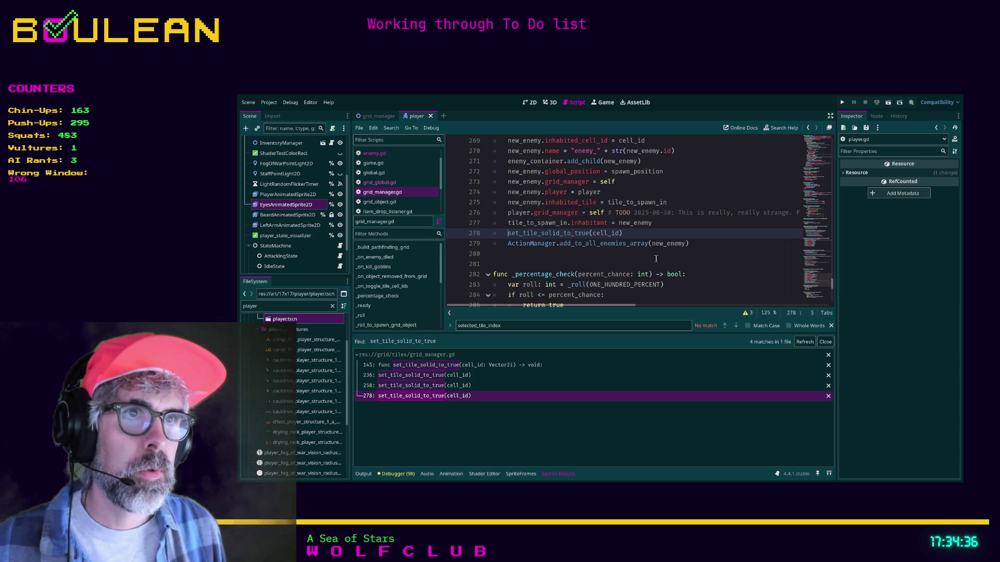
text(#)
key(End)
key(Return)
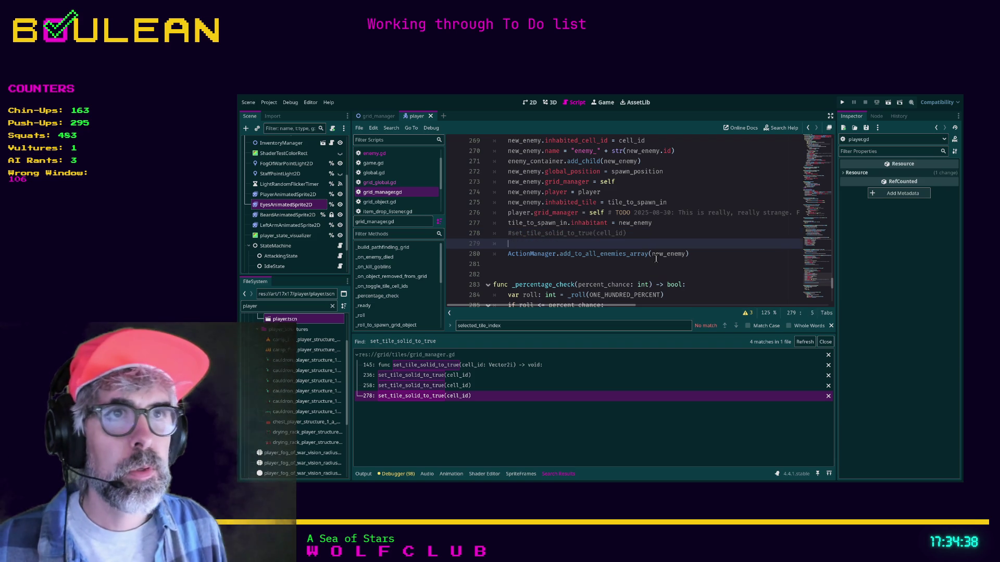
text(GridGlobal.set)
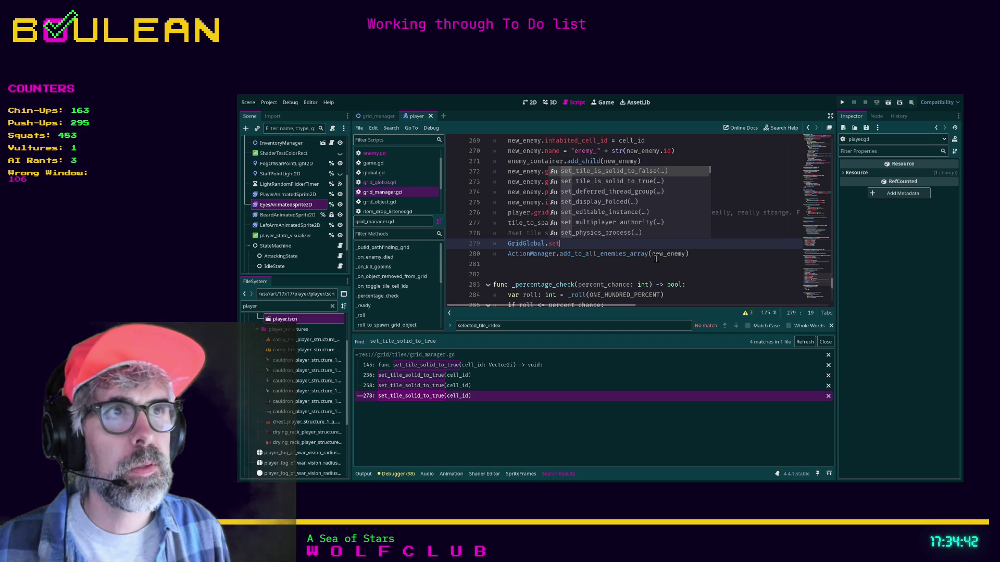
key(Down)
key(Return)
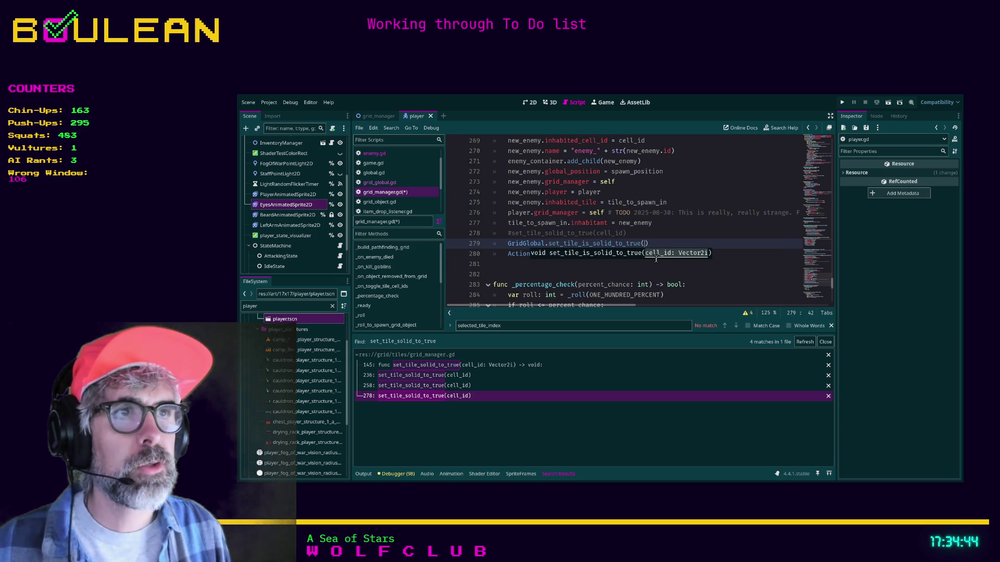
text(cell_id)
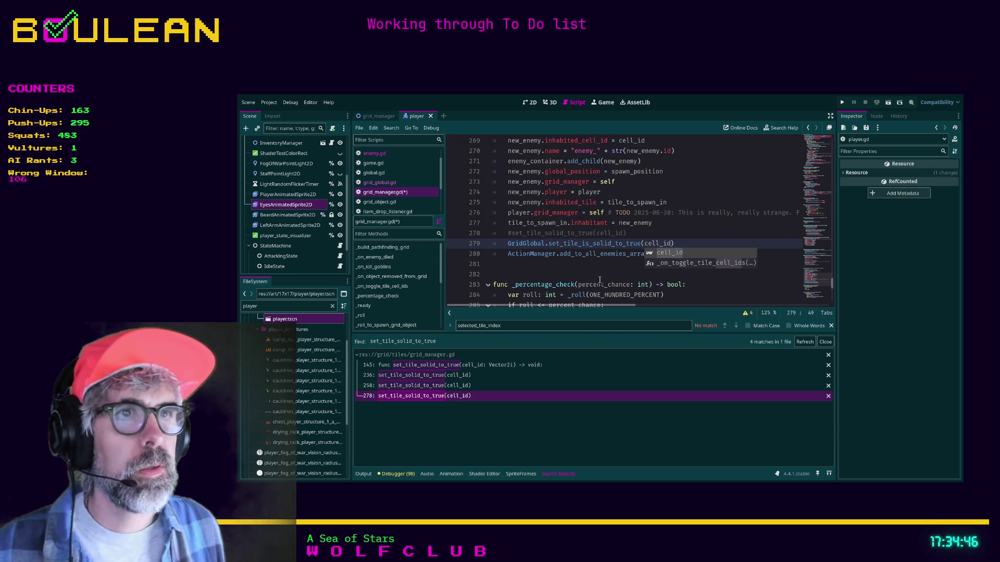
click(578, 273)
key(ctrl+s)
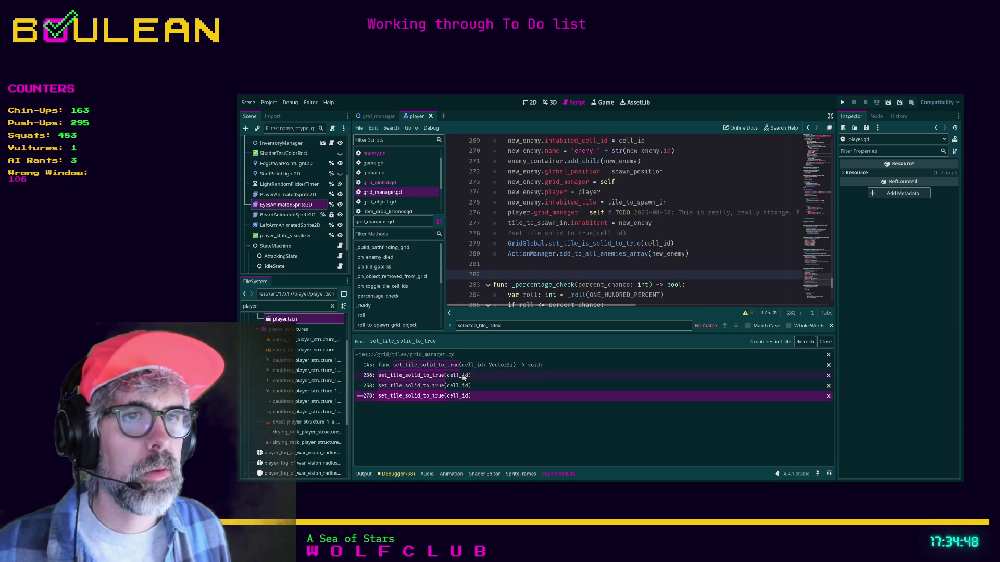
Comment out the whole set_tile_solid_to_true function definition at lines 145–147.
click(803, 342)
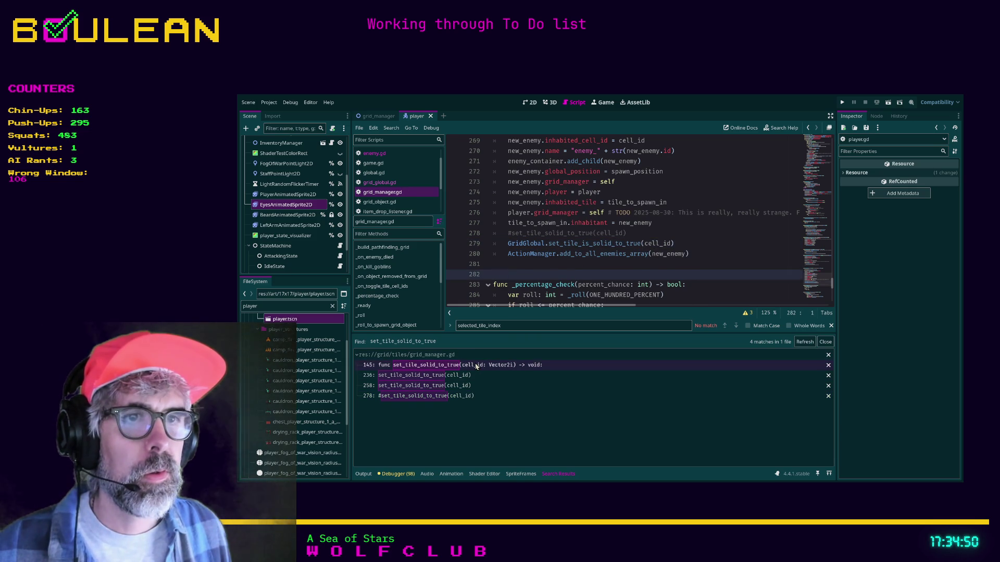
scroll(586, 237, up, 2)
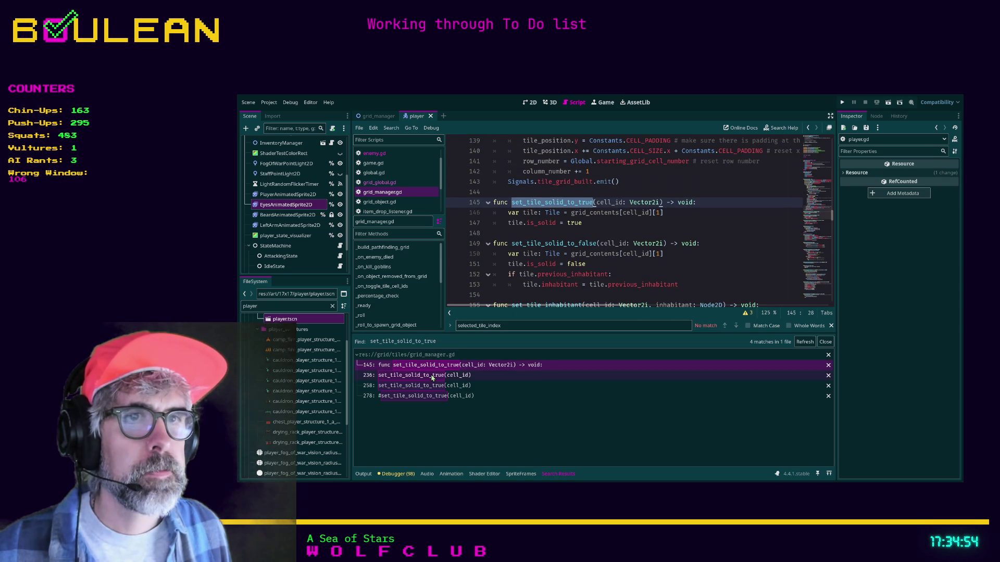
drag(583, 224, 488, 210)
key(ctrl+k)
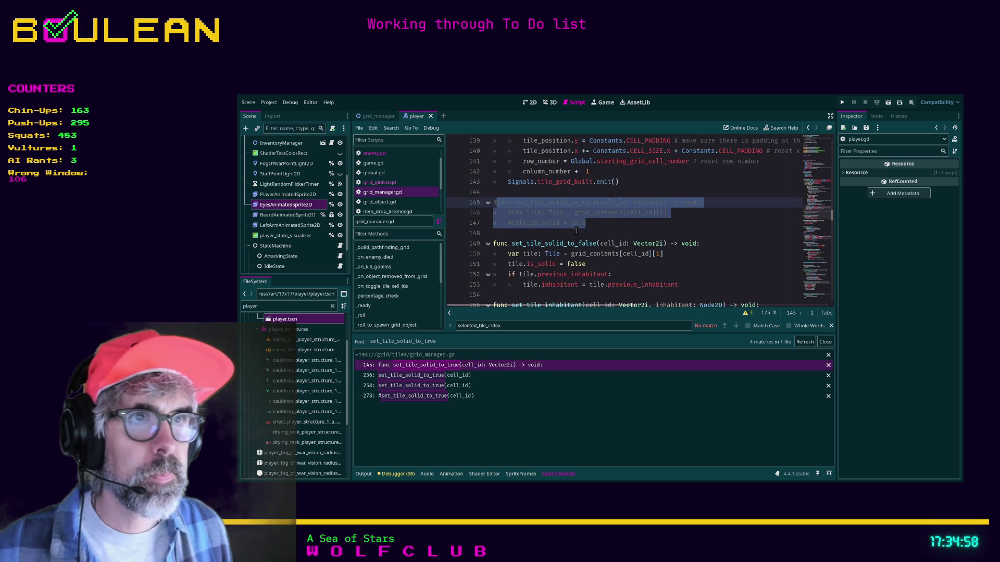
click(599, 228)
scroll(607, 229, down, 1)
click(690, 253)
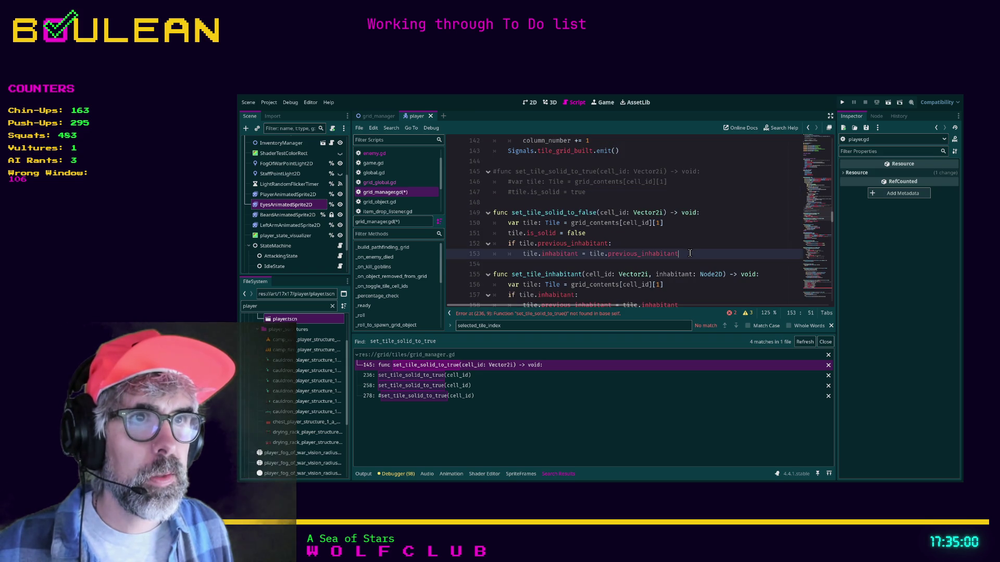
Check grid_global.gd's helpers, then go back to grid_manager.gd's line 236 error.
click(632, 244)
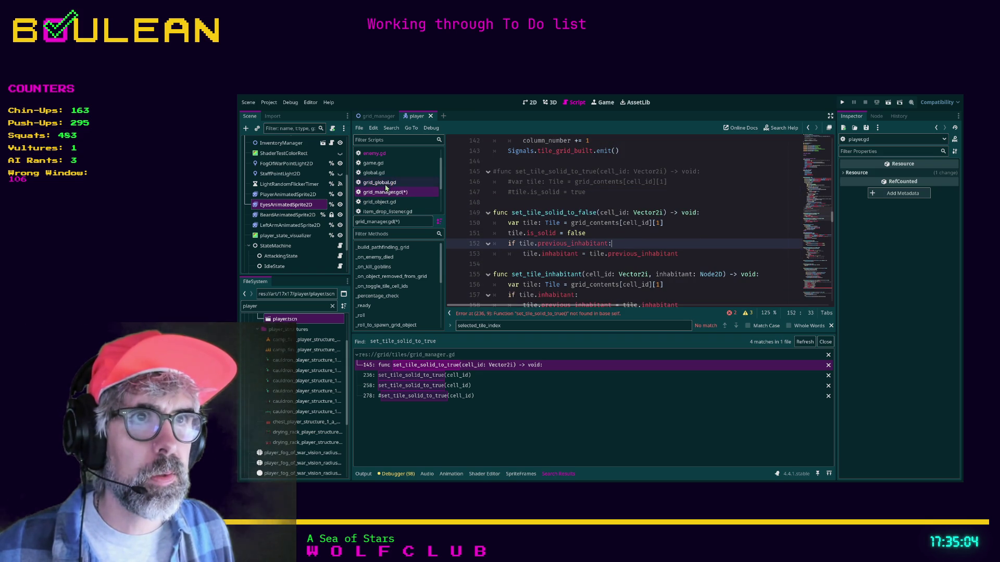
click(380, 183)
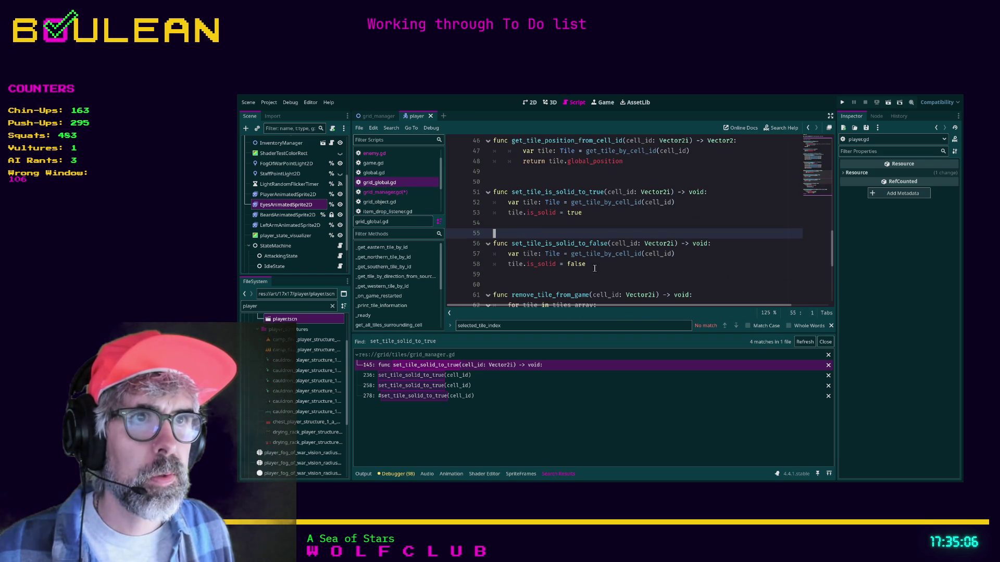
click(401, 193)
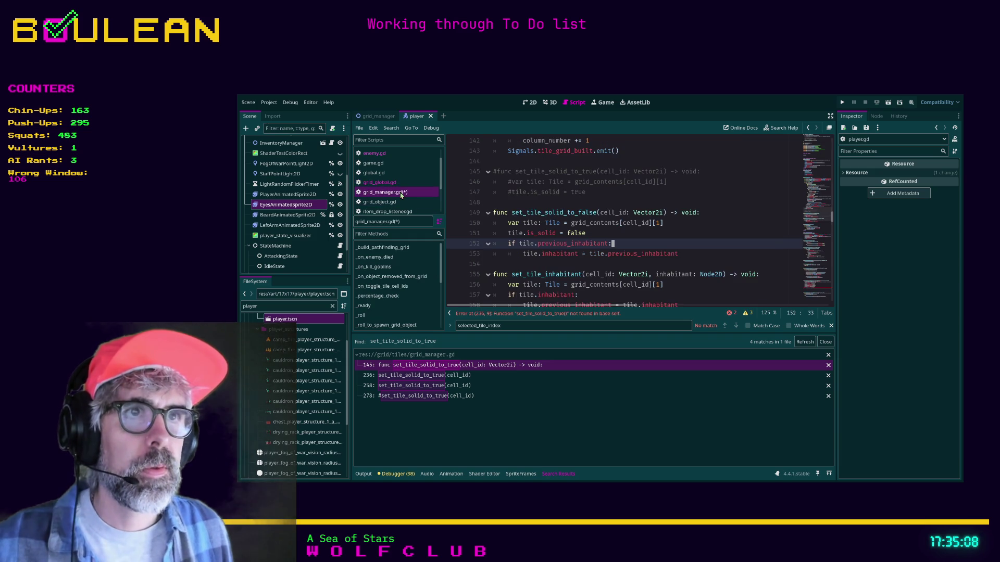
click(532, 265)
click(534, 315)
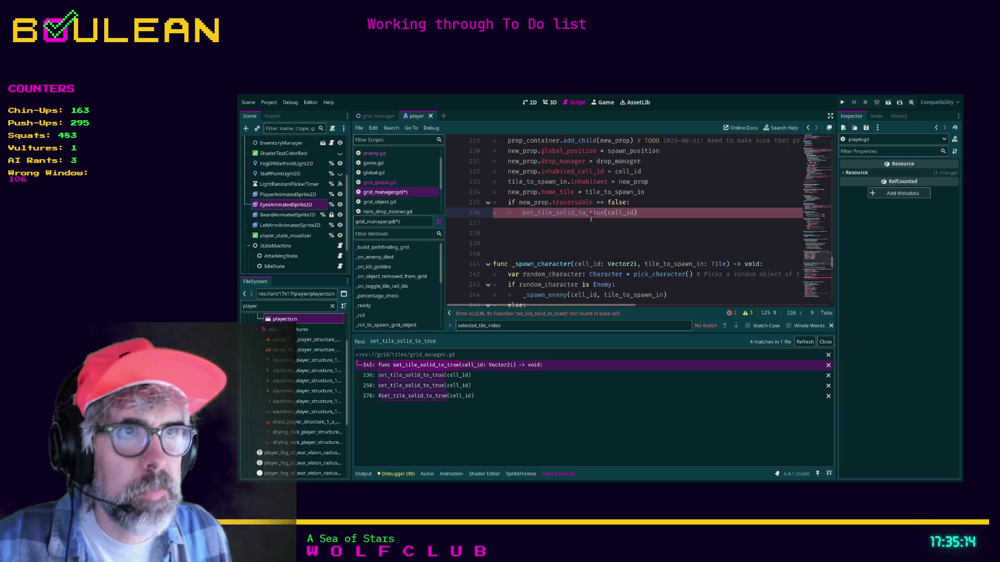
Comment out line 236, add GridGlobal.set_tile_is_solid_to_true(cell_id) on line 237, save and refresh results.
click(659, 212)
key(ctrl+k)
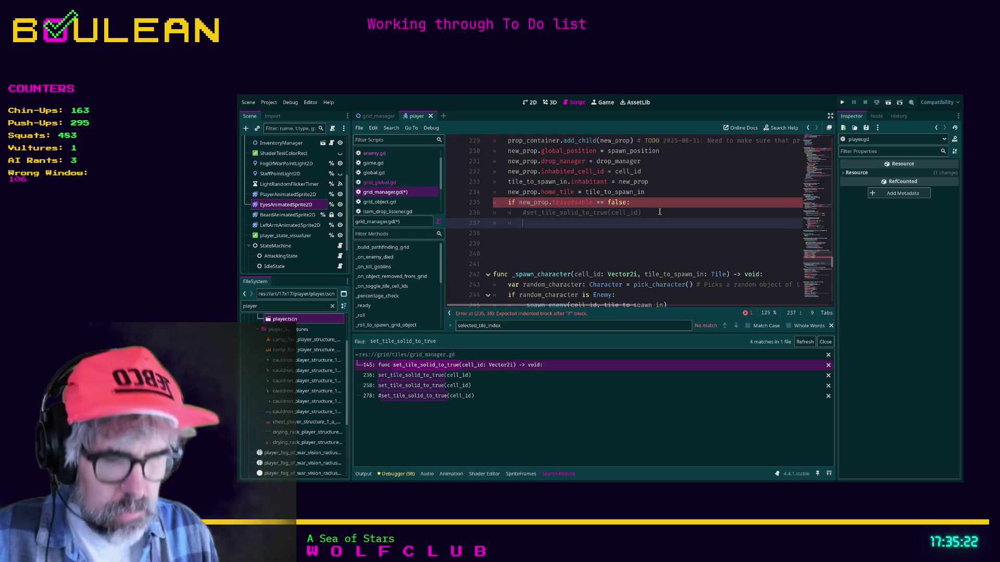
text(Grid)
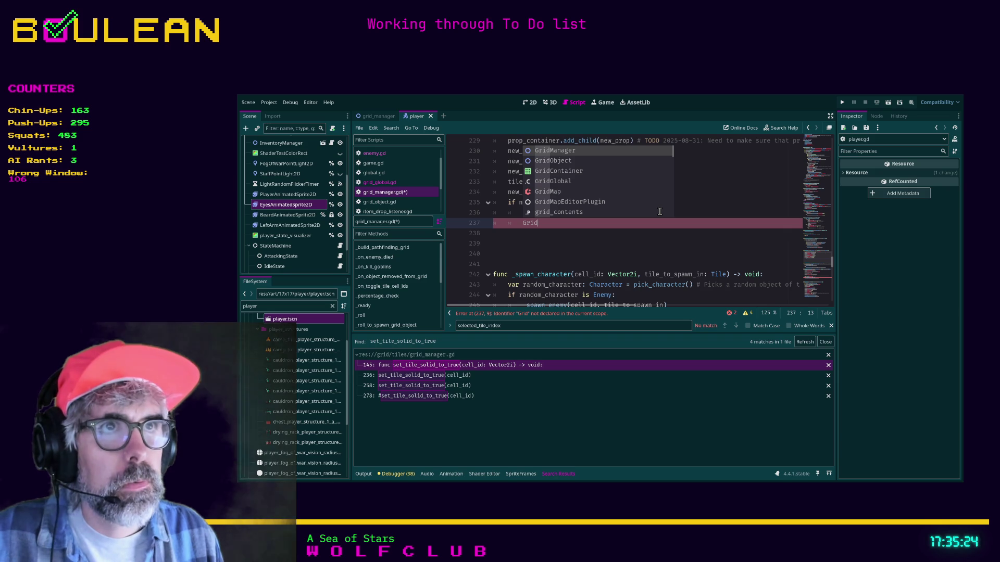
text(Global.set)
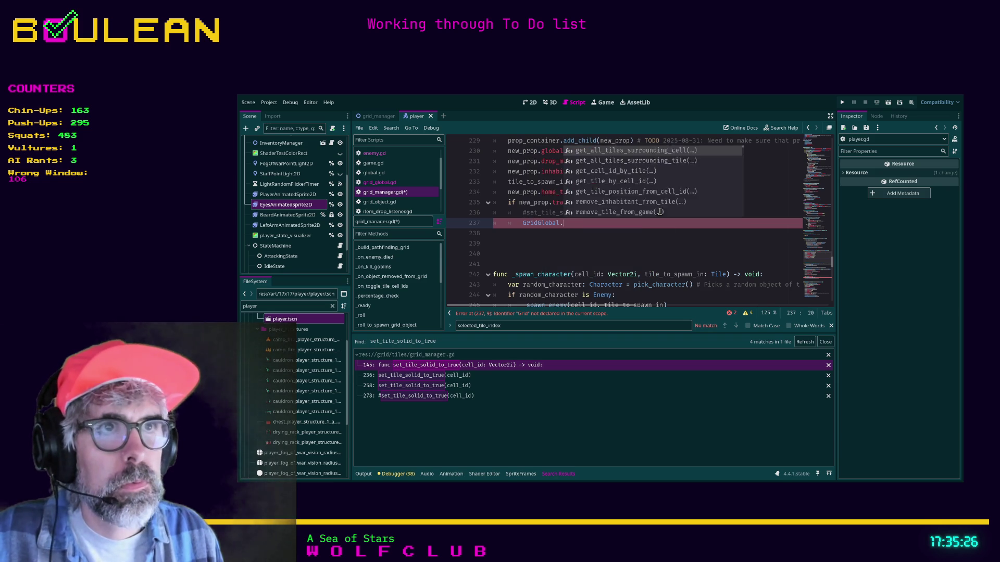
key(Down)
key(Return)
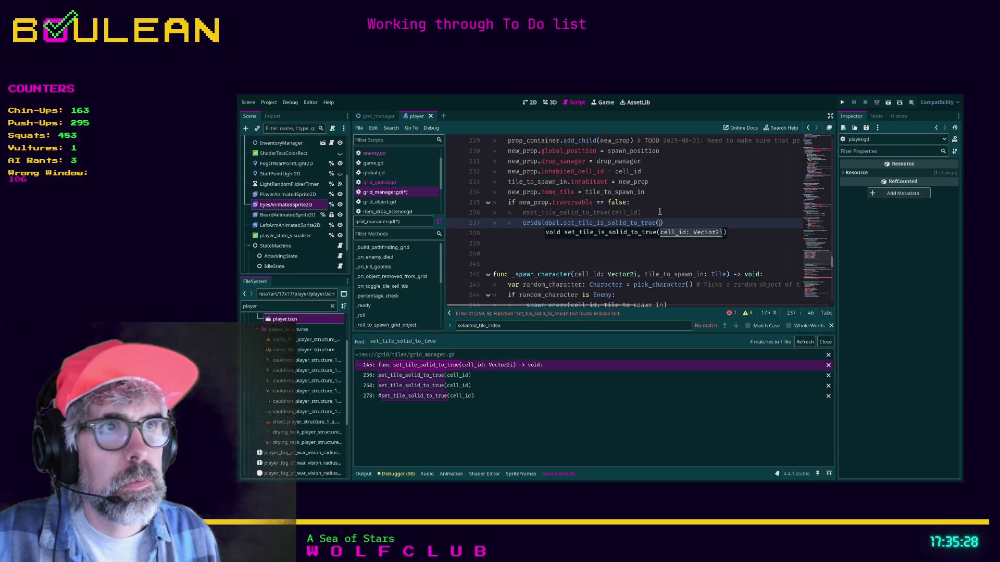
text(cell_id)
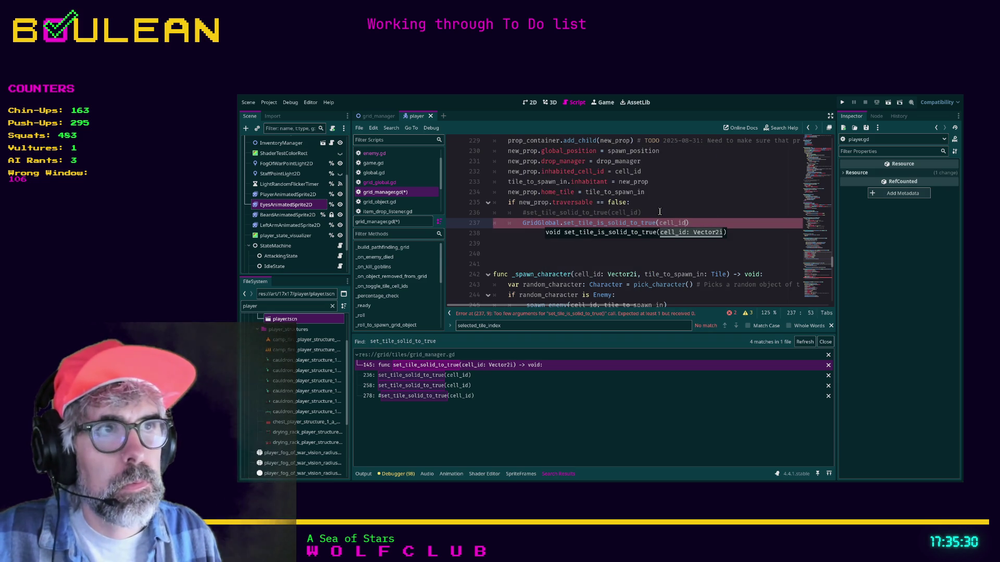
click(656, 213)
key(ctrl+s)
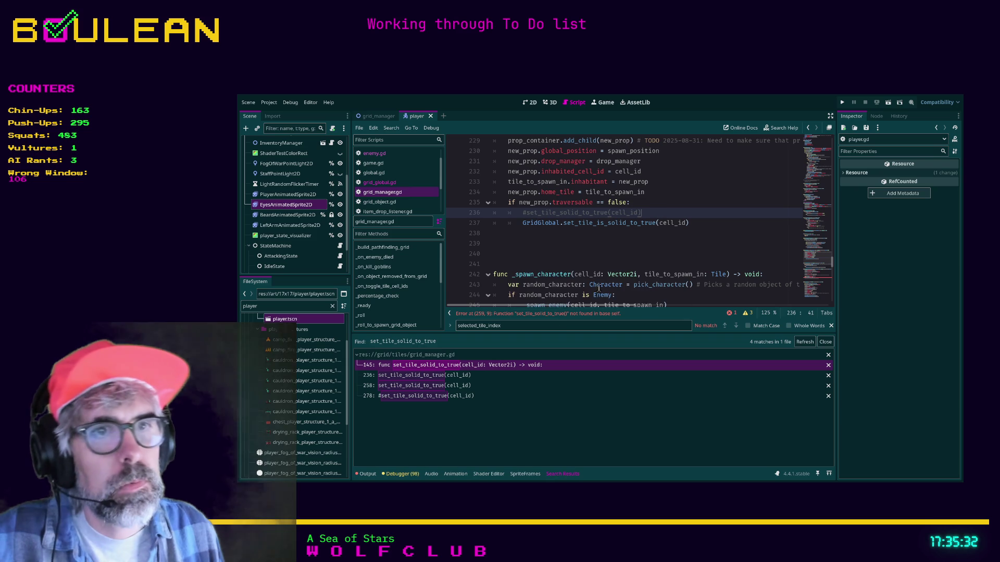
click(804, 342)
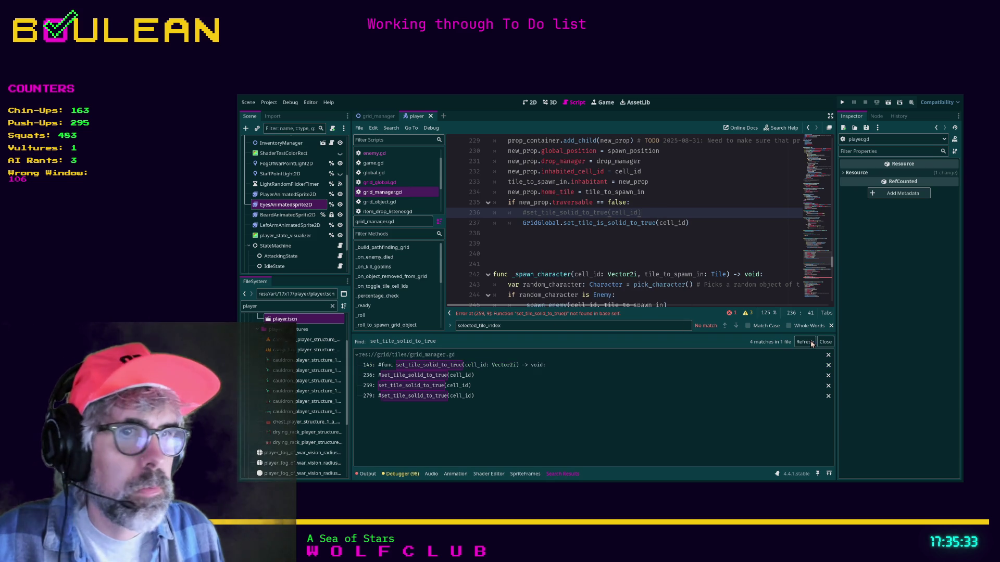
click(473, 386)
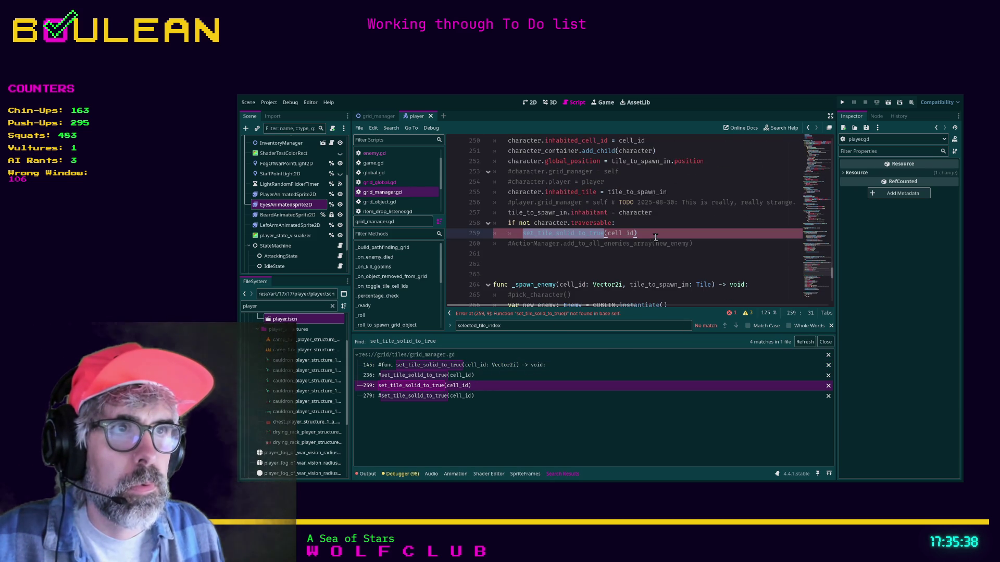
Add GridGlobal.set_tile_is_solid_to_true(cell_id) on line 260 below the old call and save.
key(Return)
text(G)
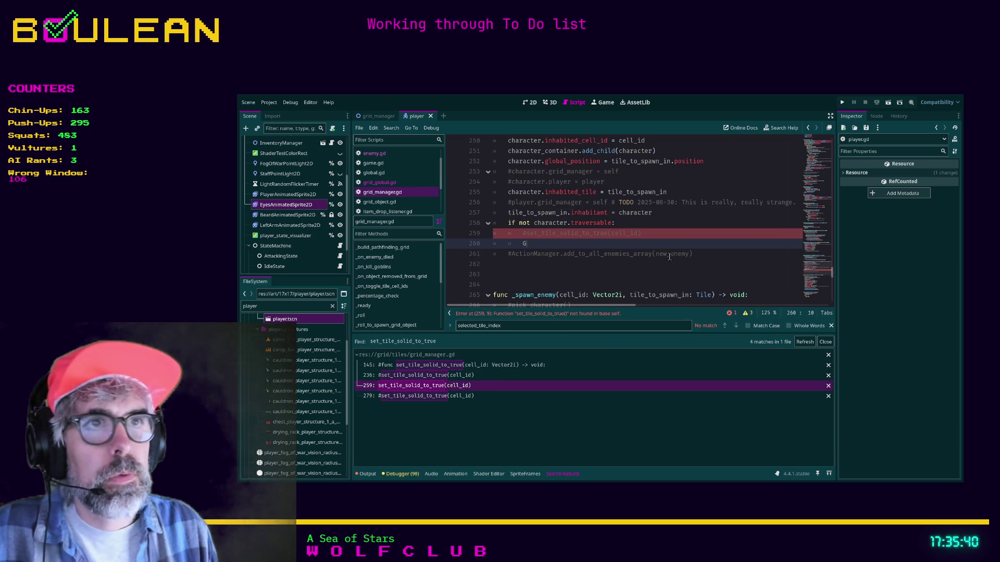
text(ridGloba)
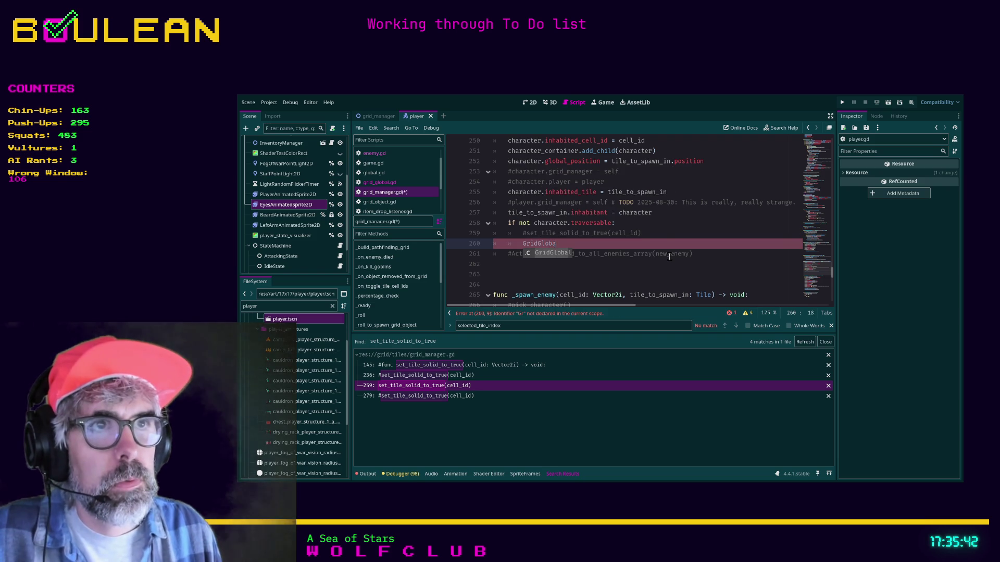
text(l.set_tile_is)
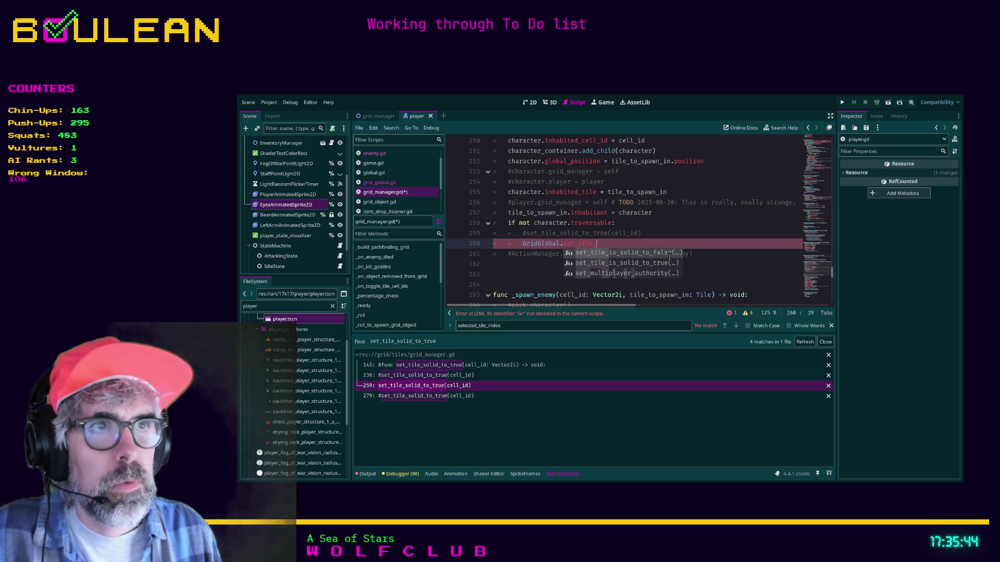
key(Return)
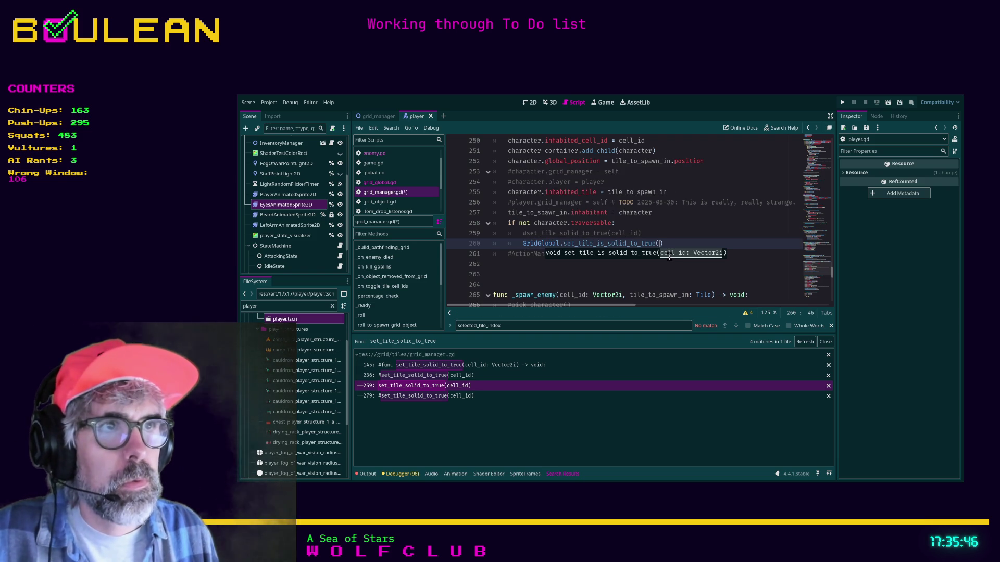
text(cell_id)
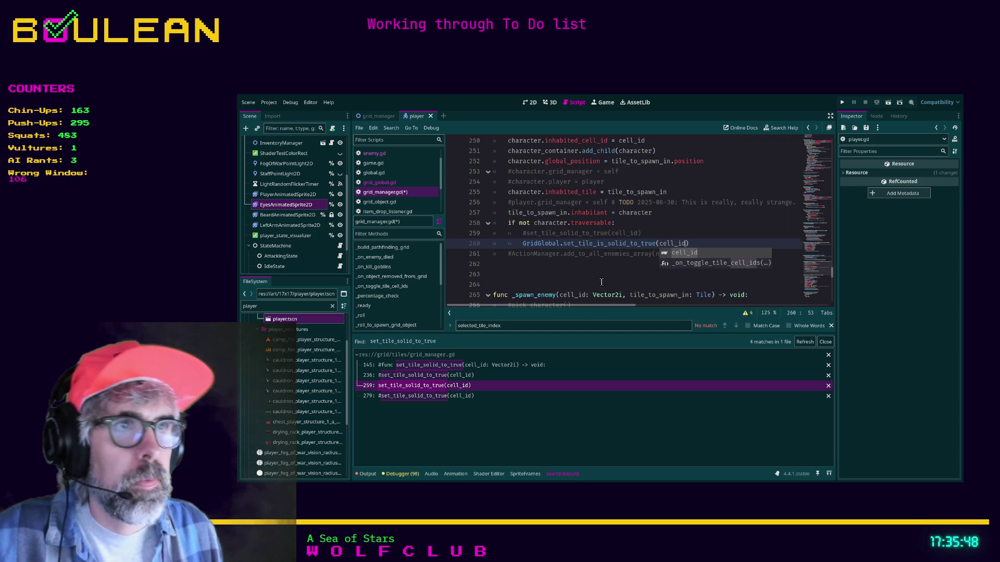
click(601, 284)
key(ctrl+s)
click(471, 396)
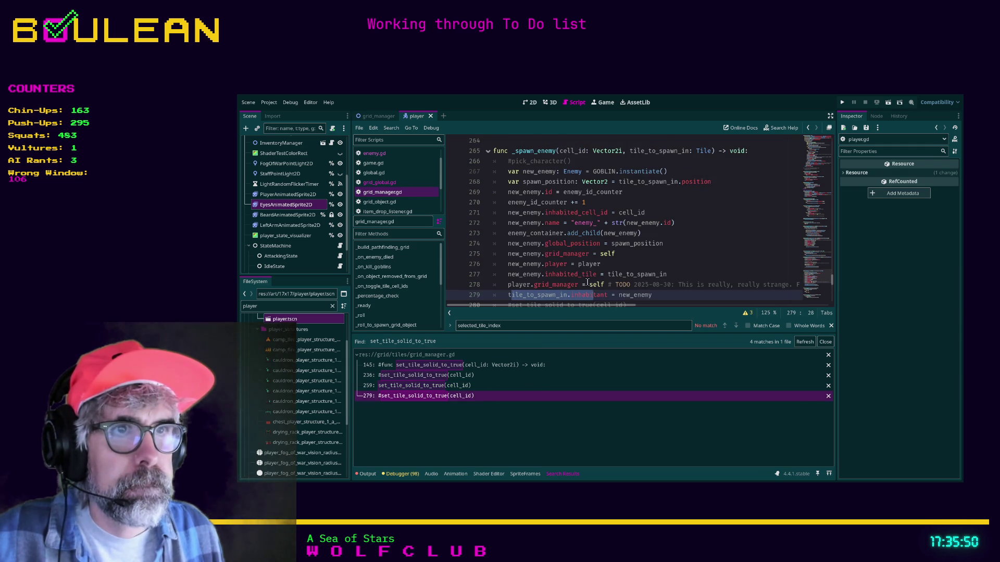
Refresh the Find results and step through the matches at lines 280, 259, 236 and 145.
click(804, 342)
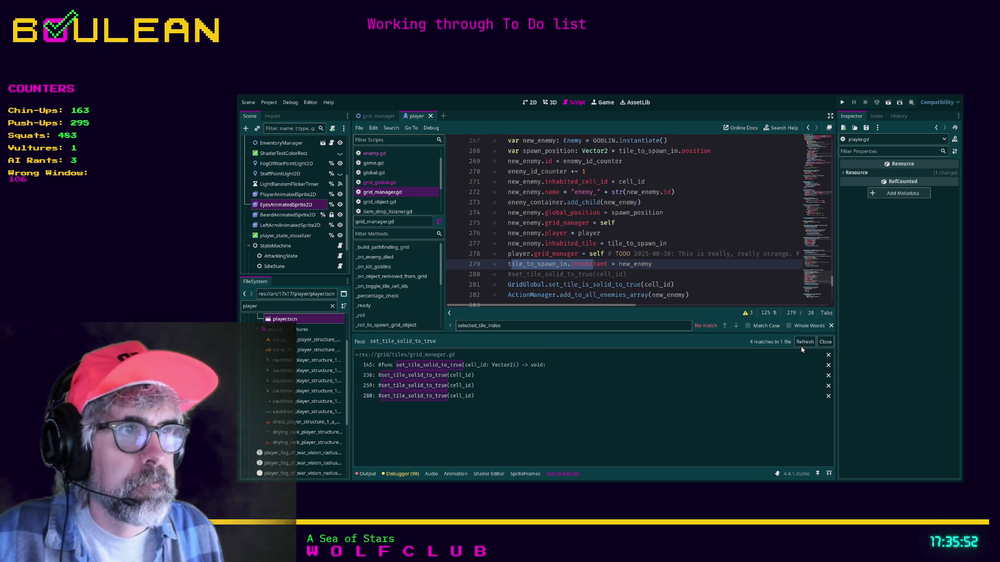
click(466, 396)
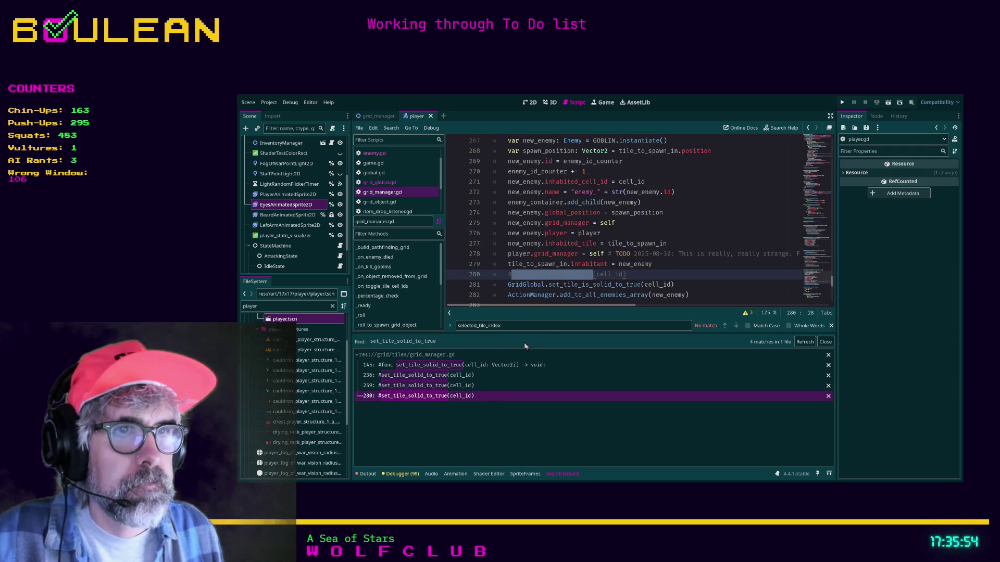
click(466, 385)
click(466, 378)
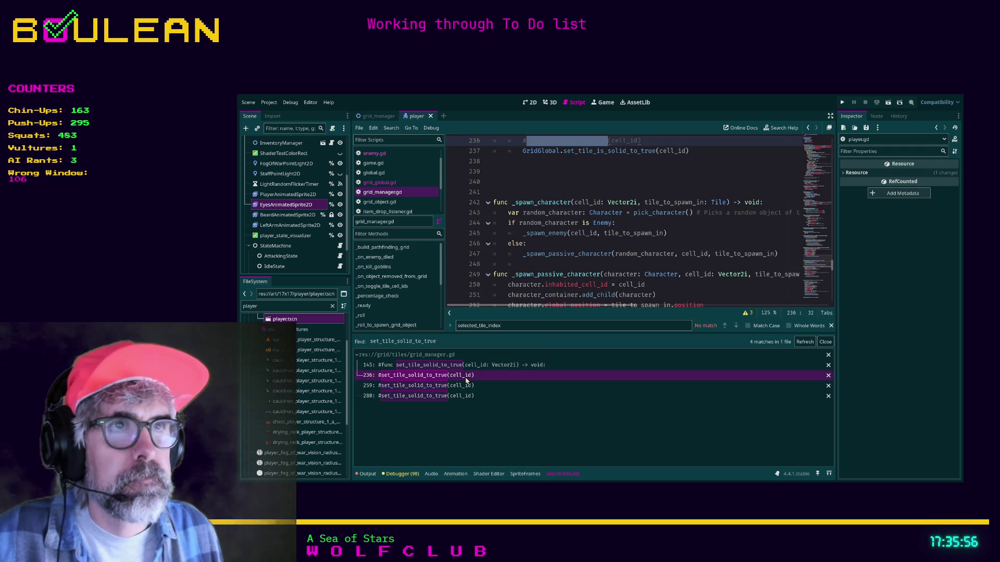
click(466, 365)
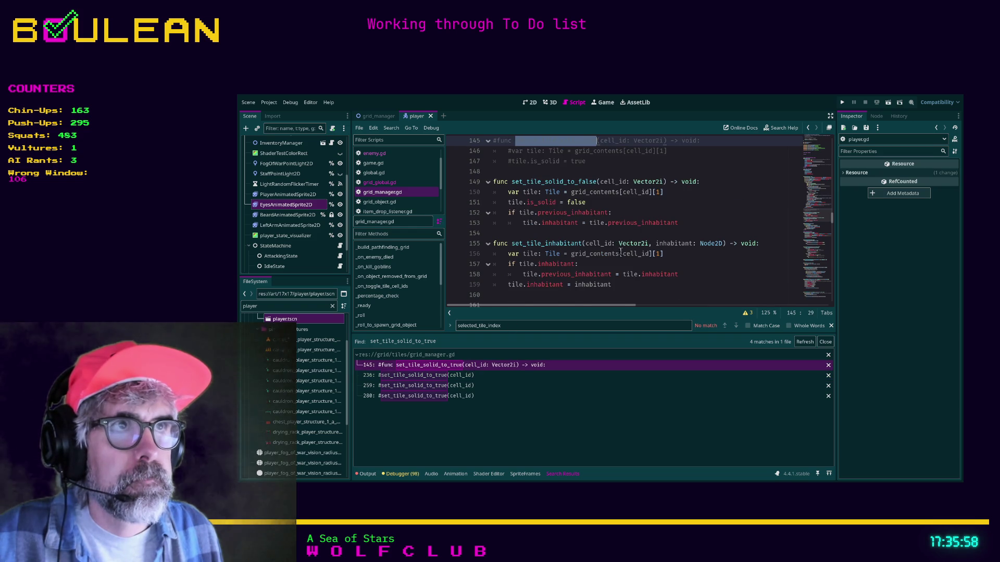
scroll(620, 252, up, 2)
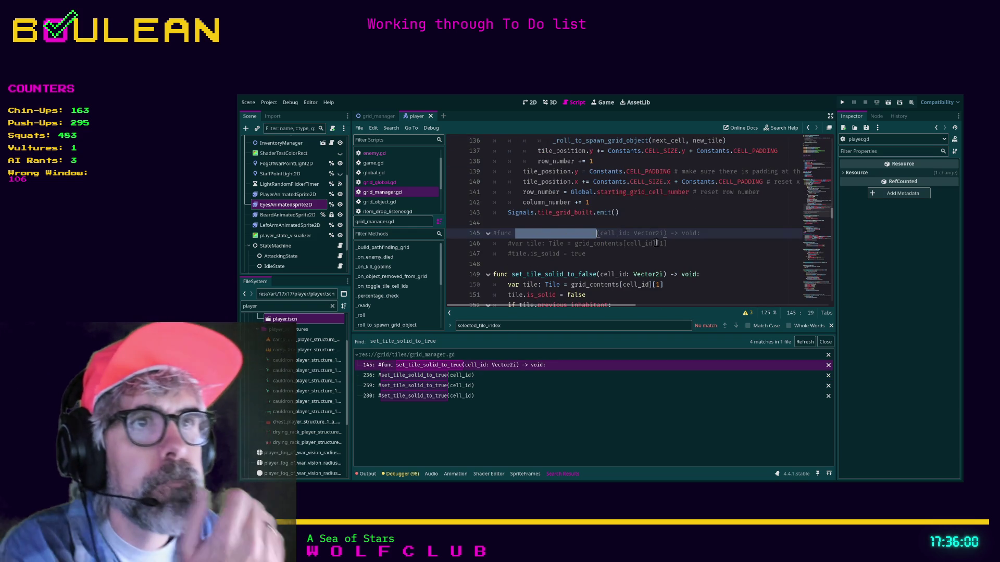
click(433, 375)
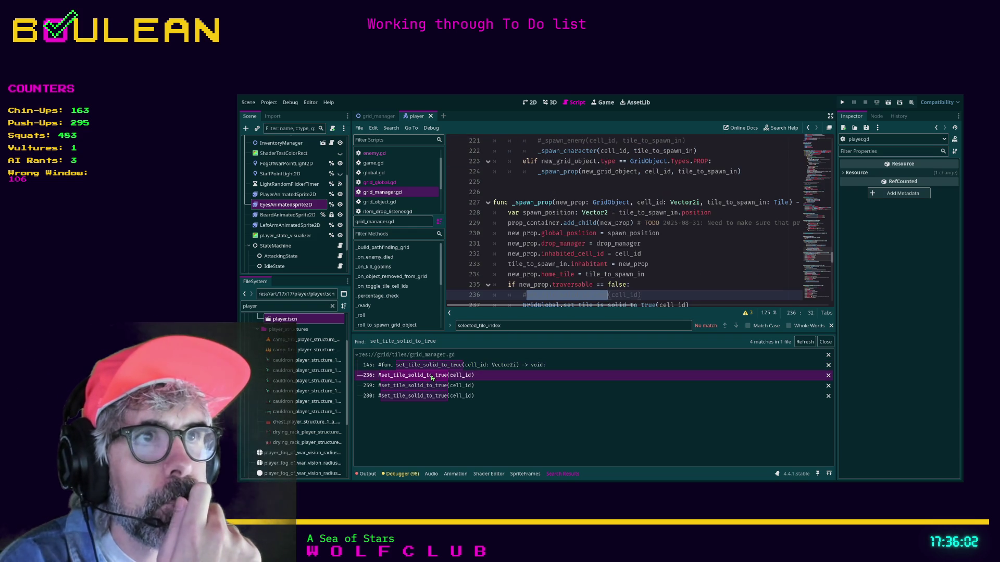
scroll(582, 258, up, 1)
scroll(658, 256, down, 1)
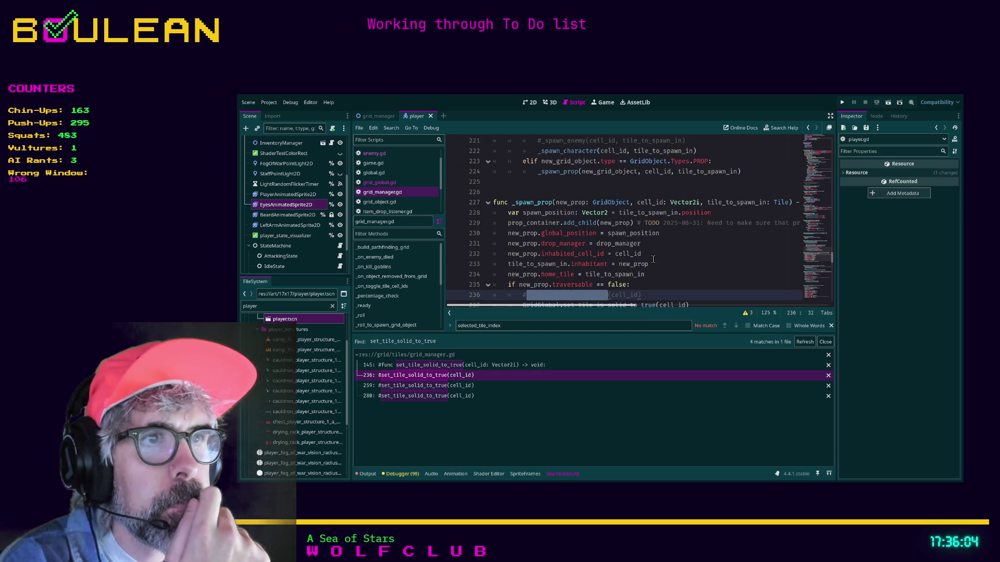
Confirm the edits at lines 236, 259 and 280, then run the game with F5.
click(680, 295)
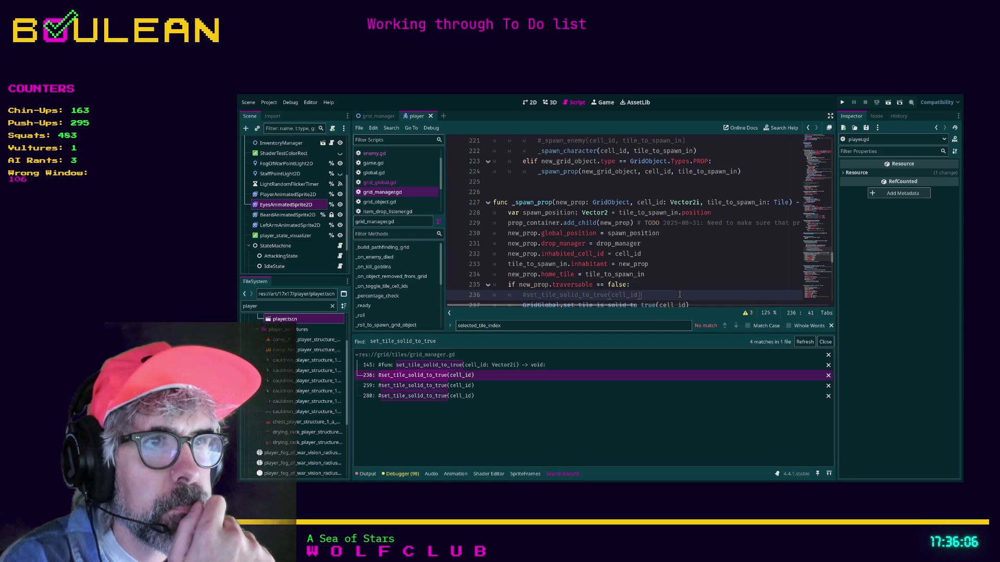
scroll(670, 295, down, 2)
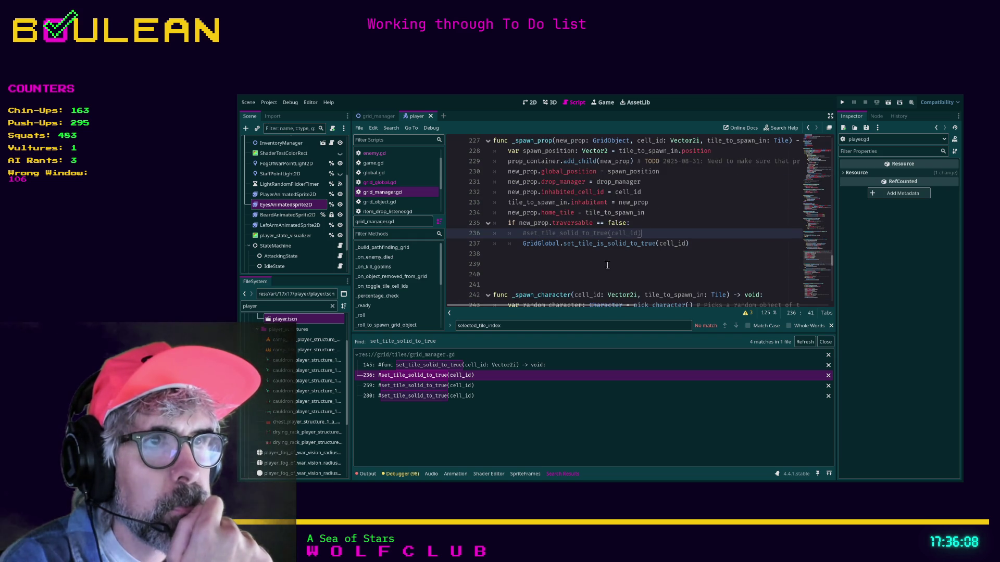
click(456, 385)
click(655, 264)
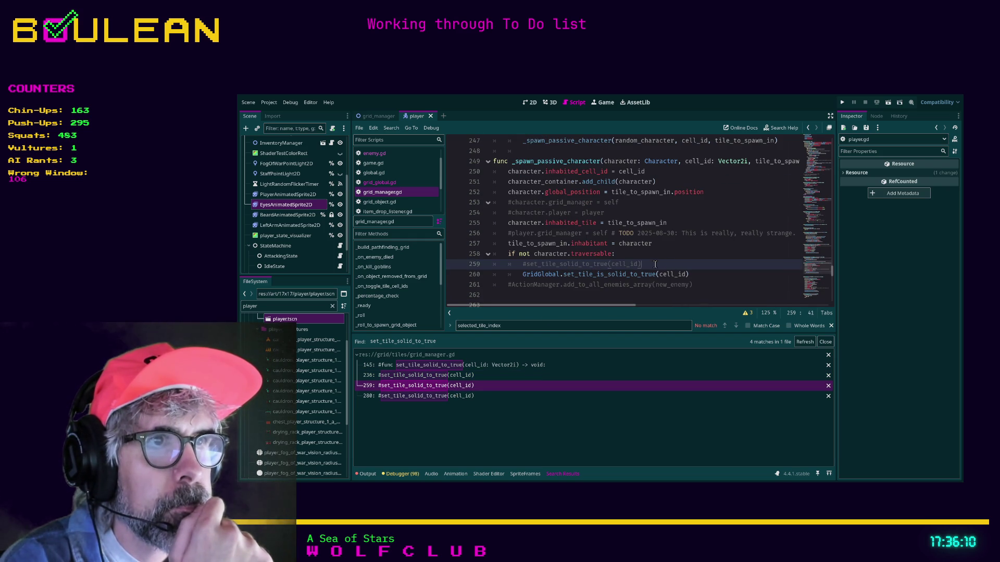
click(443, 396)
scroll(657, 289, down, 1)
click(650, 265)
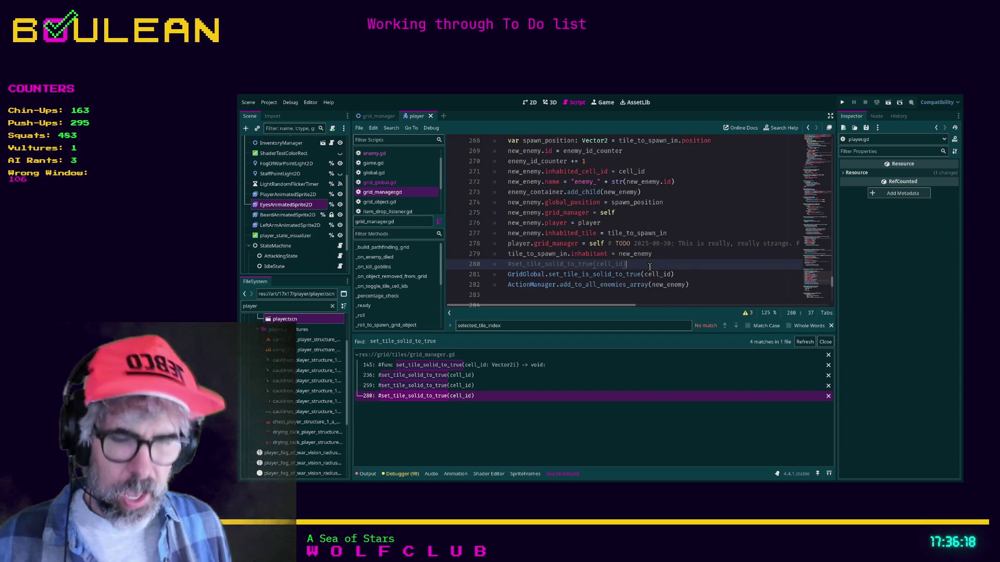
key(F5)
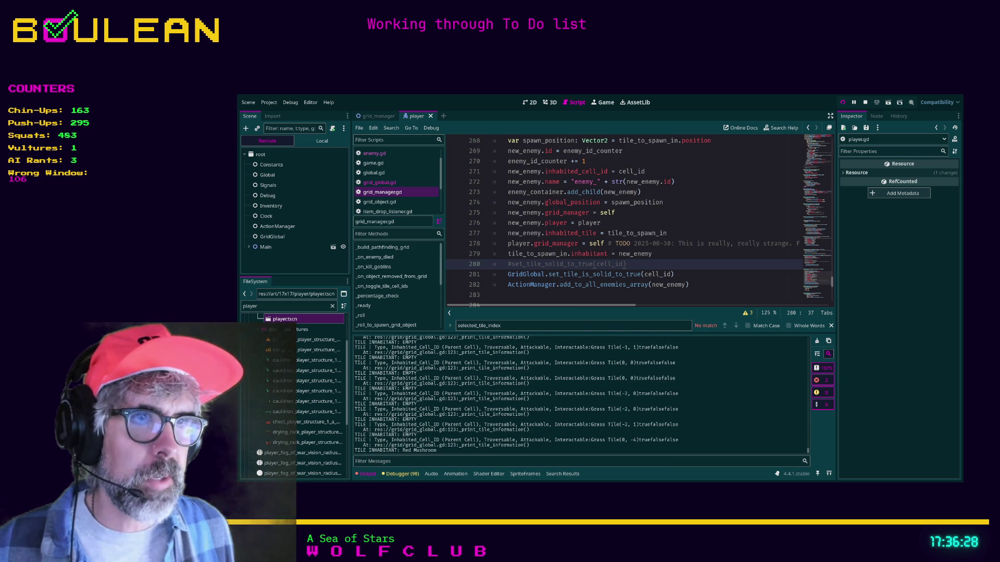
key(alt+Tab)
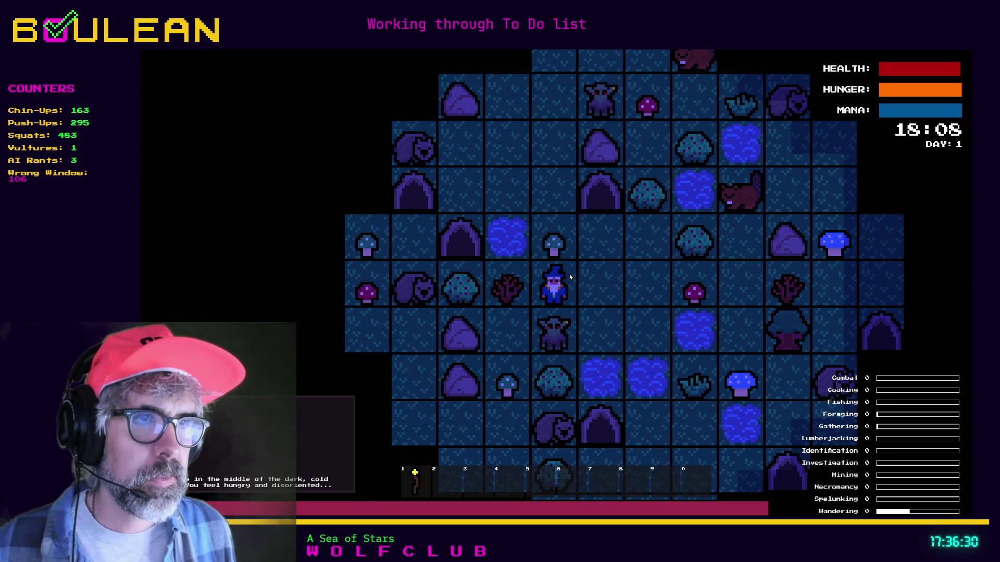
Have the wizard attack the goblin below it, then zoom the map in.
key(Down)
key(Down)
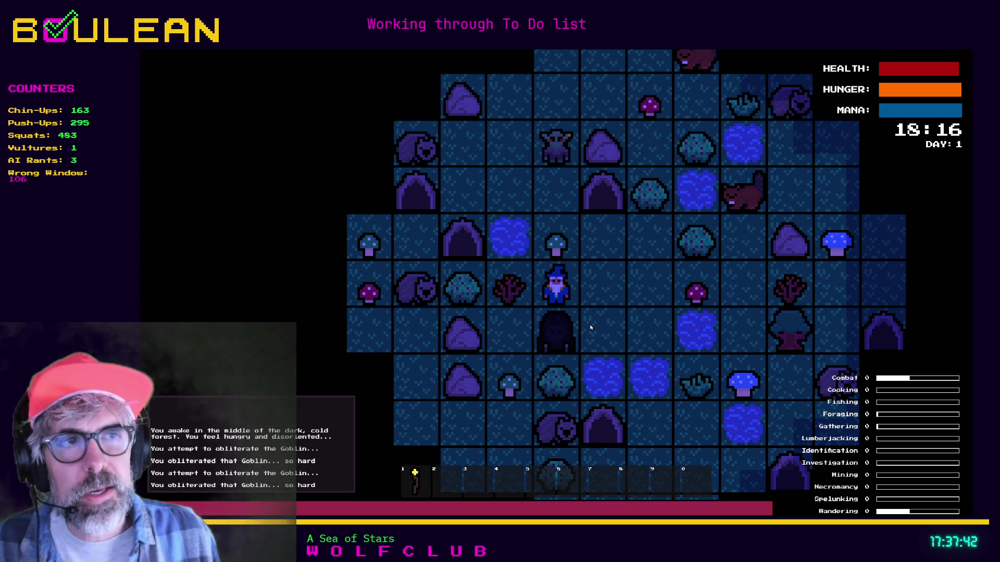
scroll(591, 327, up, 2)
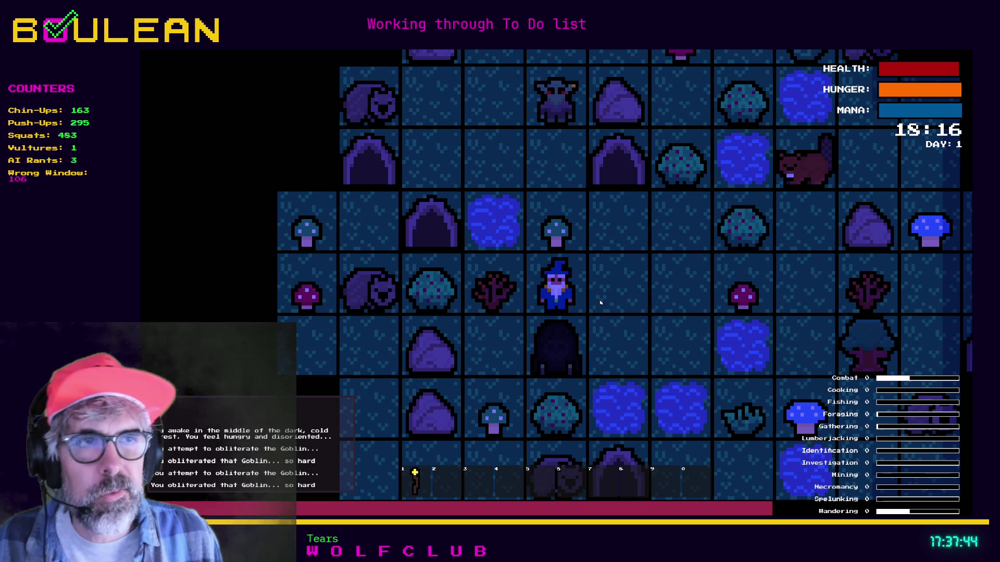
Act on the nearby sapling, attack the goblin again, then move the wizard right and down.
key(Left)
key(Left)
key(Up)
key(Up)
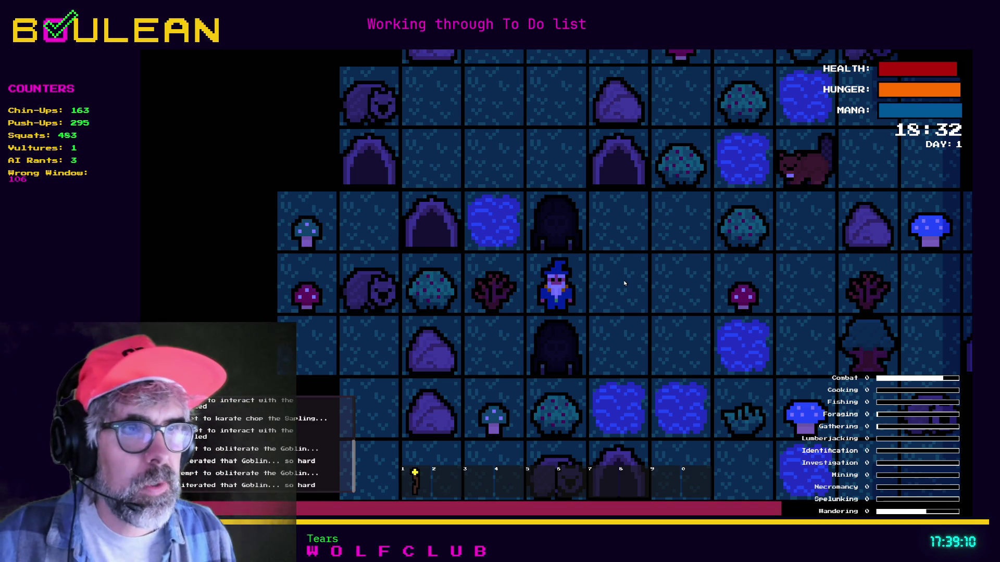
key(Right)
key(Down)
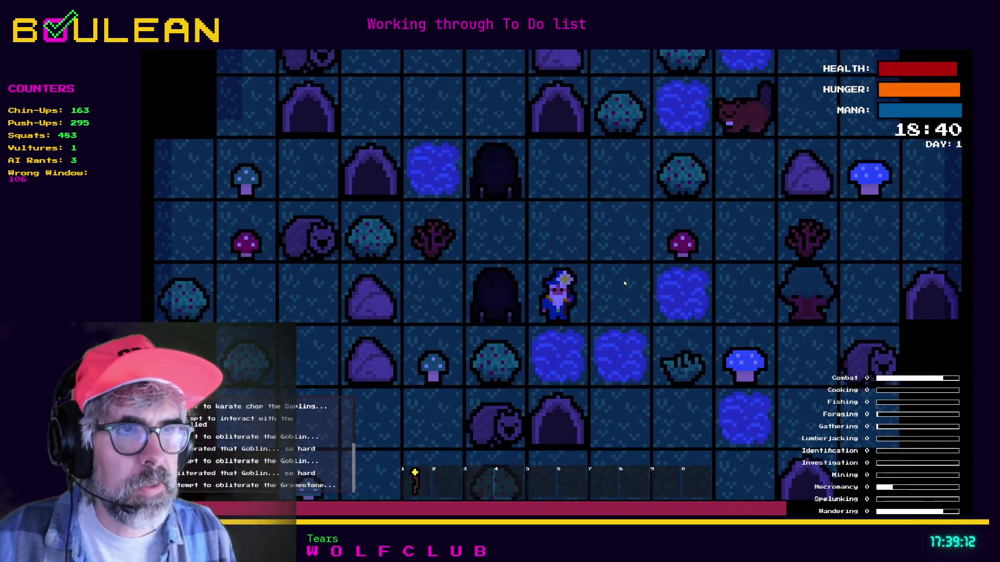
Obliterate the adjacent gravestone, move the wizard up two tiles, then stop the game with F8.
key(Left)
key(Left)
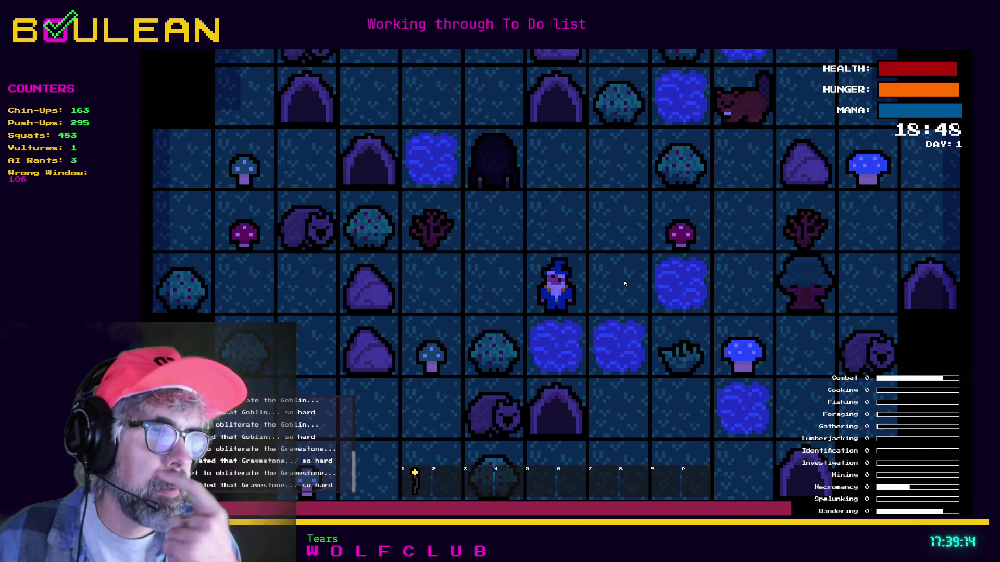
key(Up)
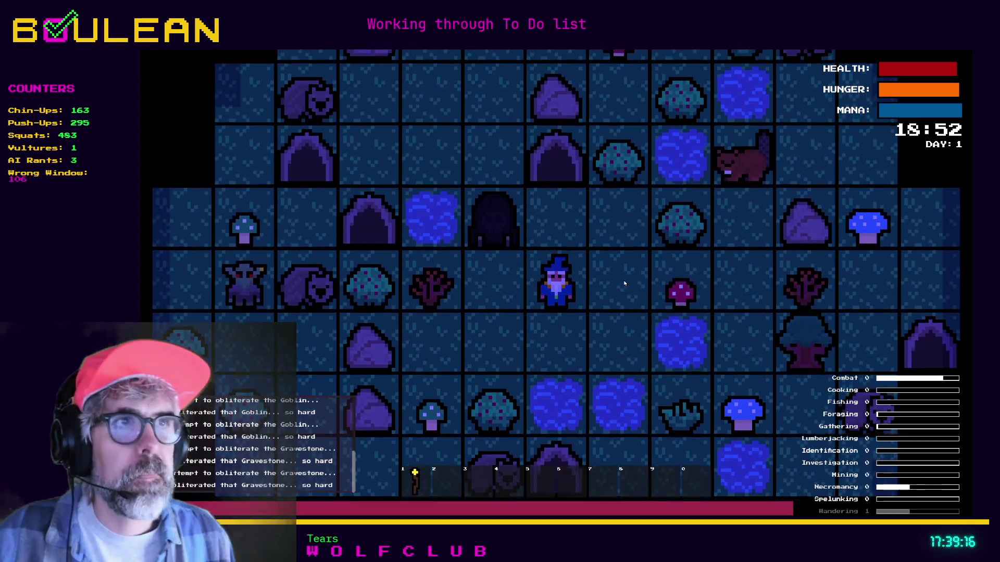
key(Up)
key(F8)
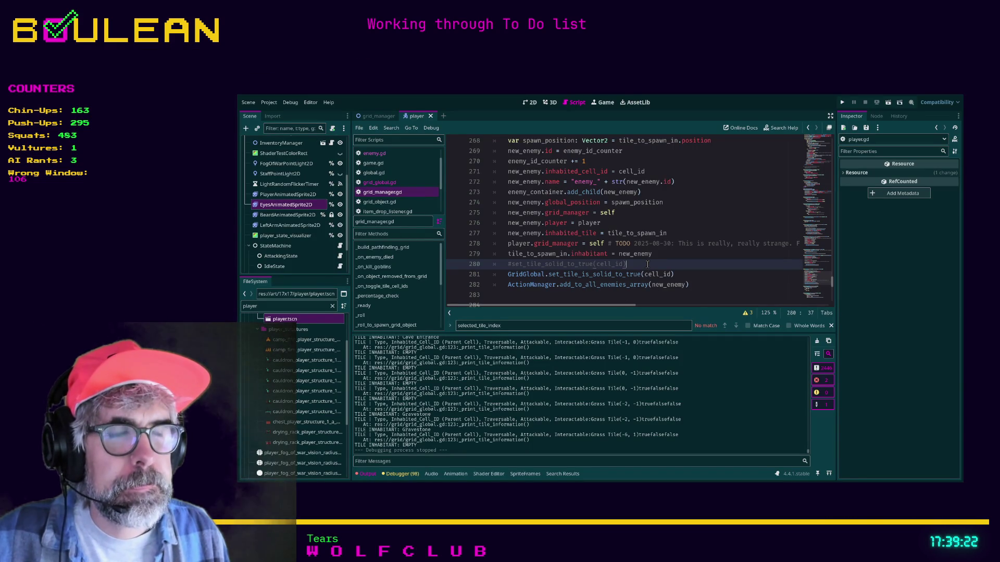
Delete the commented-out set_tile_solid_to_true call on line 280.
key(shift+Home)
key(shift+Home)
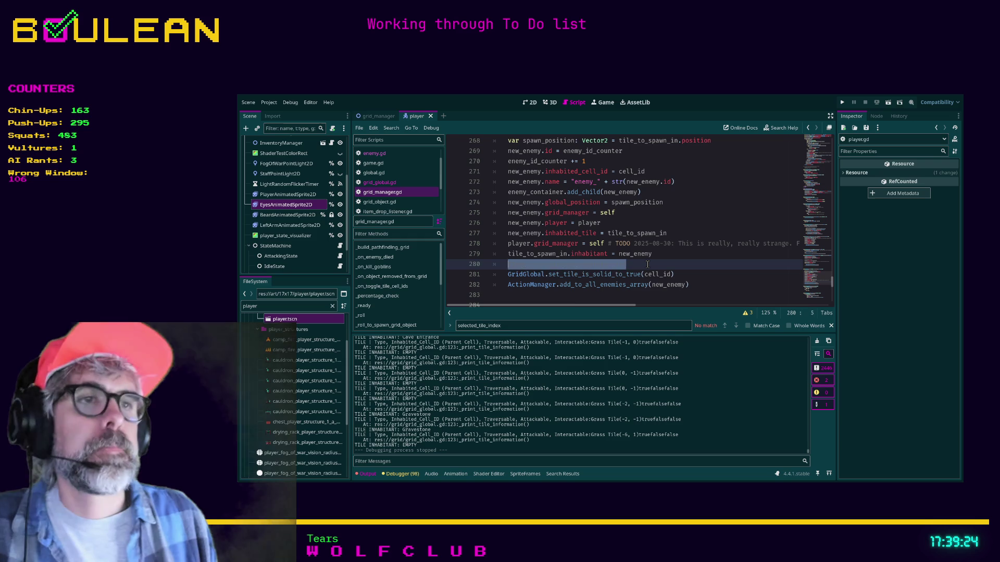
key(BackSpace)
key(BackSpace)
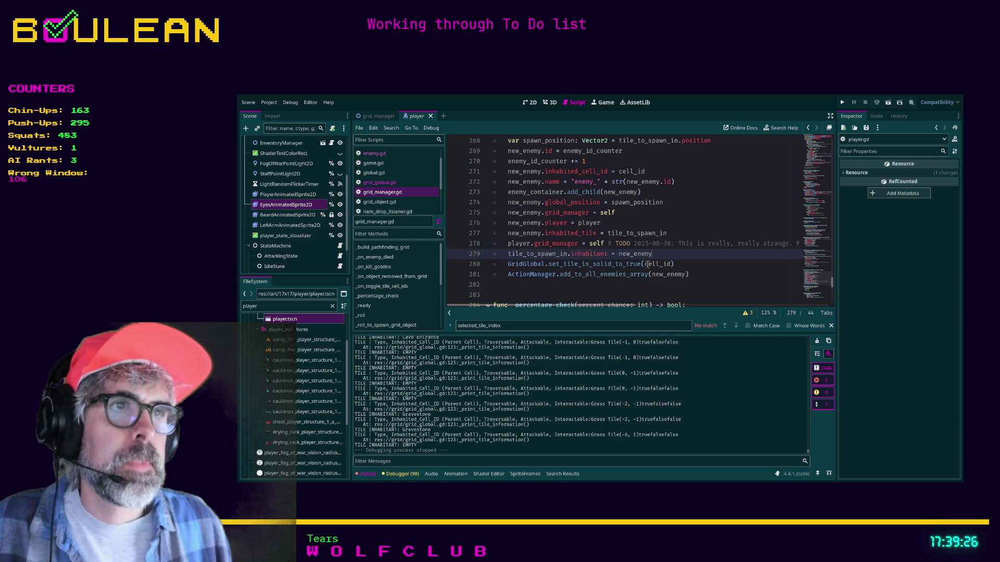
click(570, 284)
scroll(568, 281, down, 1)
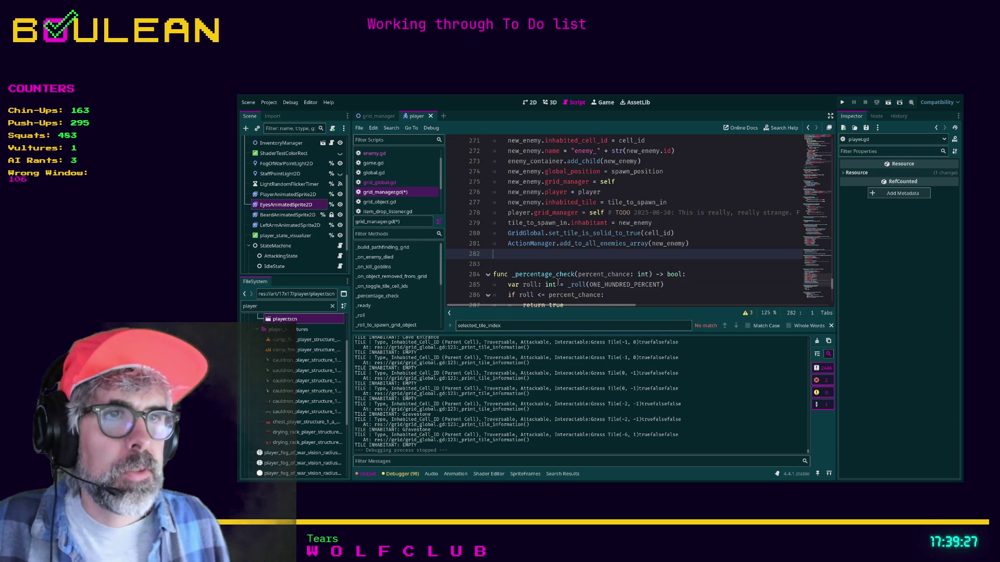
click(569, 266)
Search the script for set_tile and go to line 153.
key(ctrl+f)
text(set_tile)
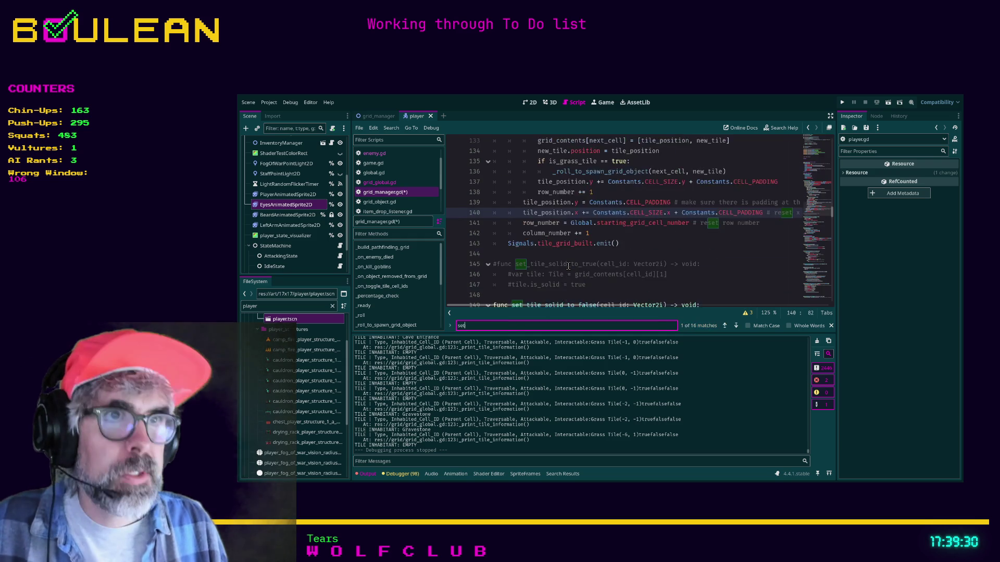
scroll(656, 268, down, 1)
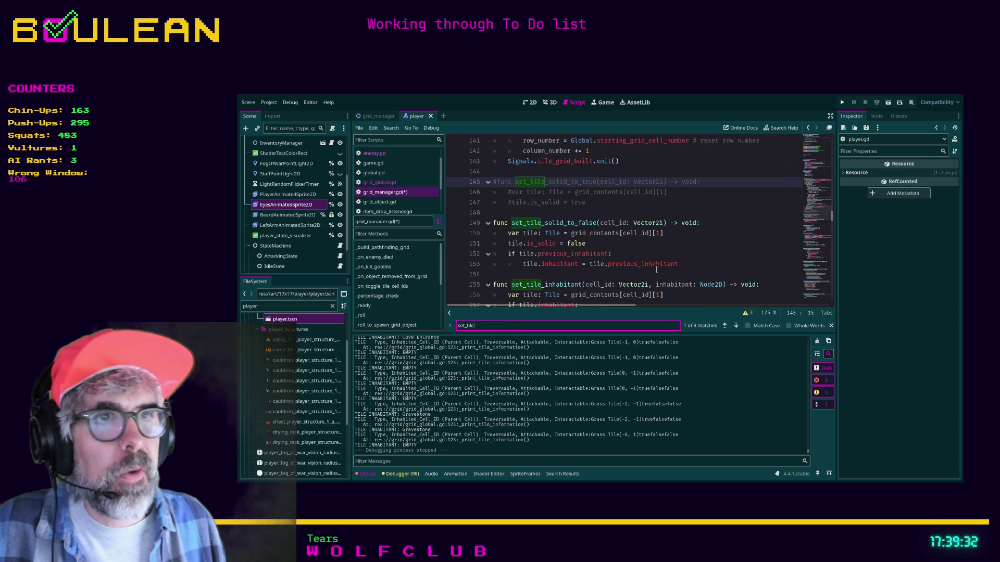
click(634, 264)
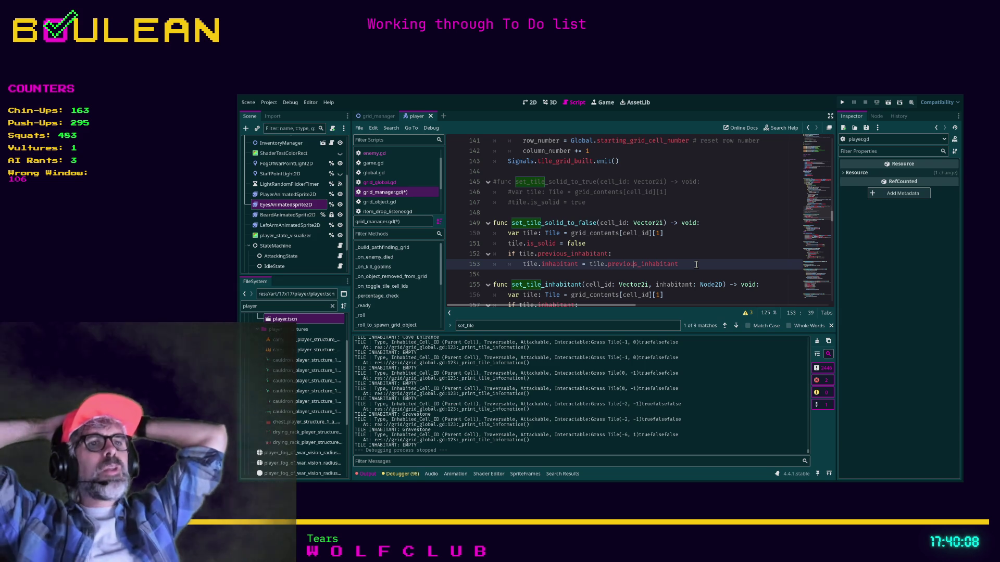
Append the comment '## Is this a way to handle multiple tile inhabitants?' to line 152.
click(663, 255)
text(## Is thi)
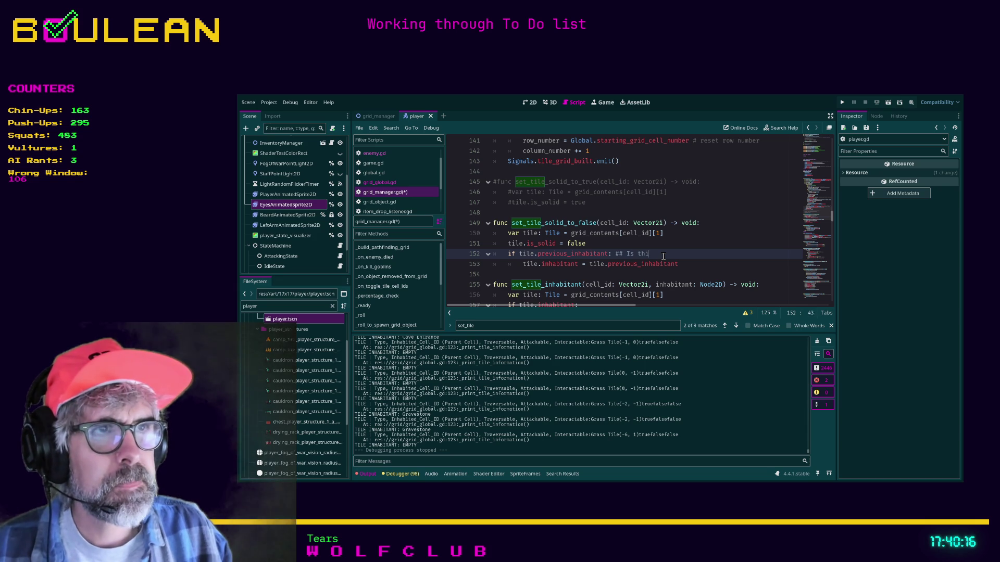
text(s a way to)
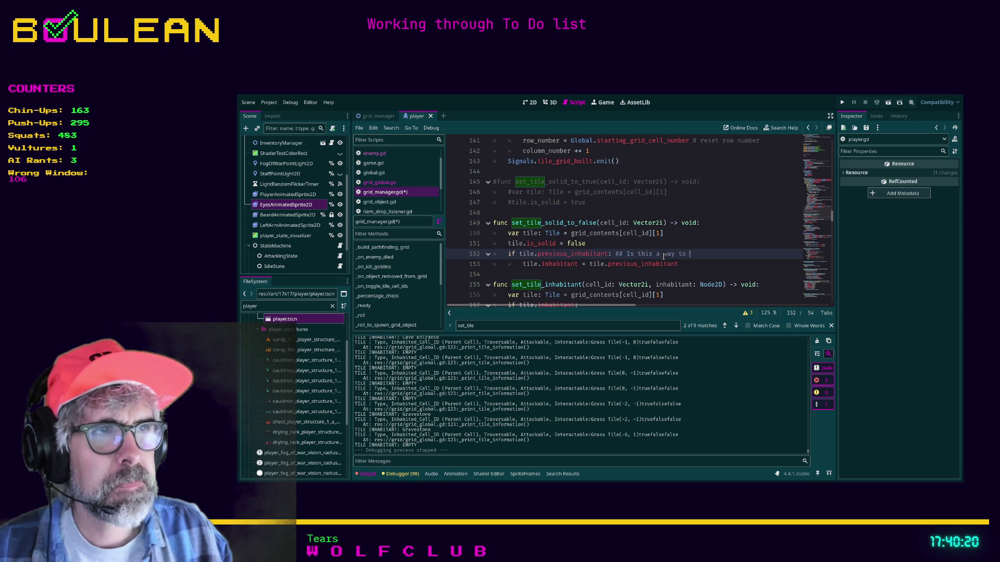
text( le )
text(tiple)
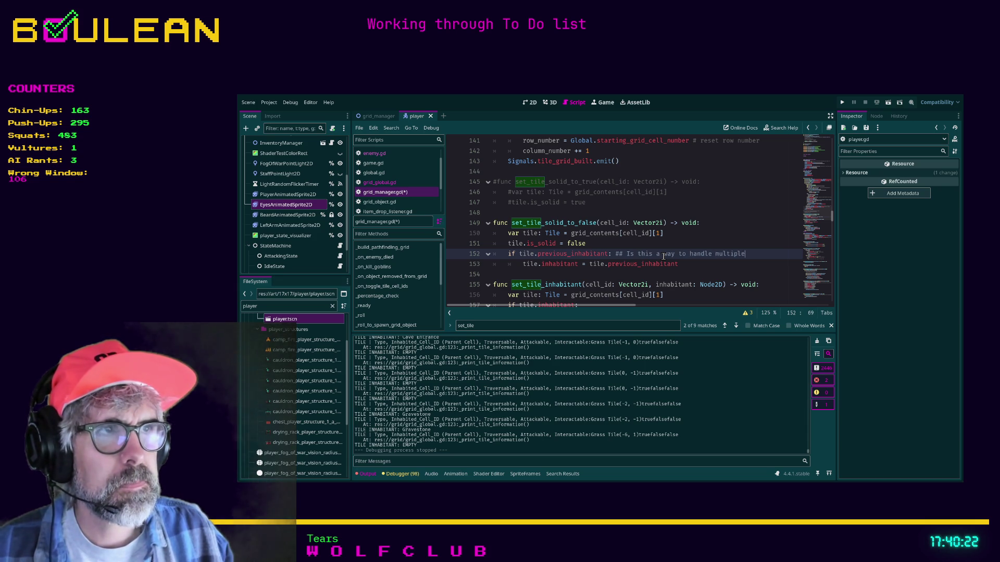
text(ants?)
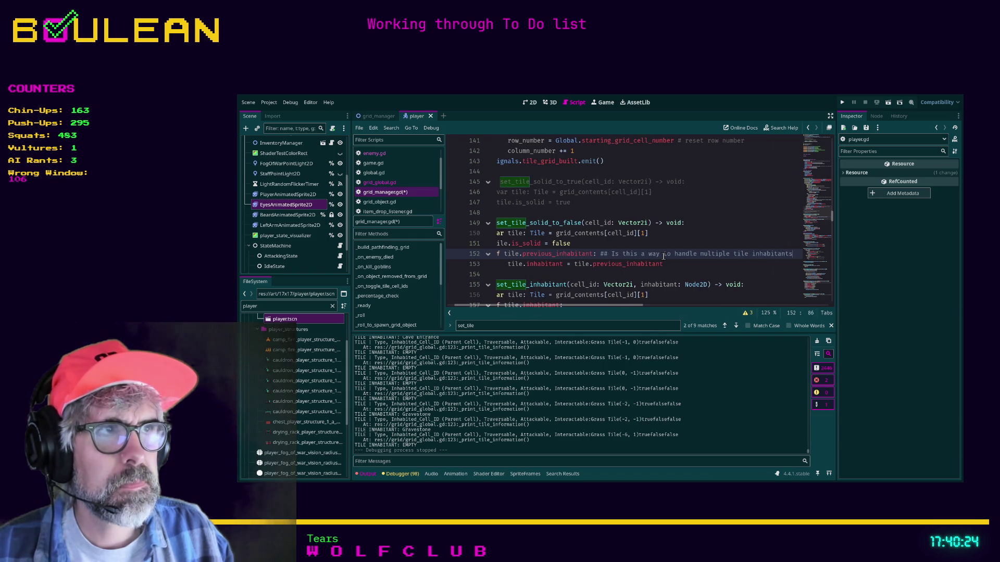
key(Home)
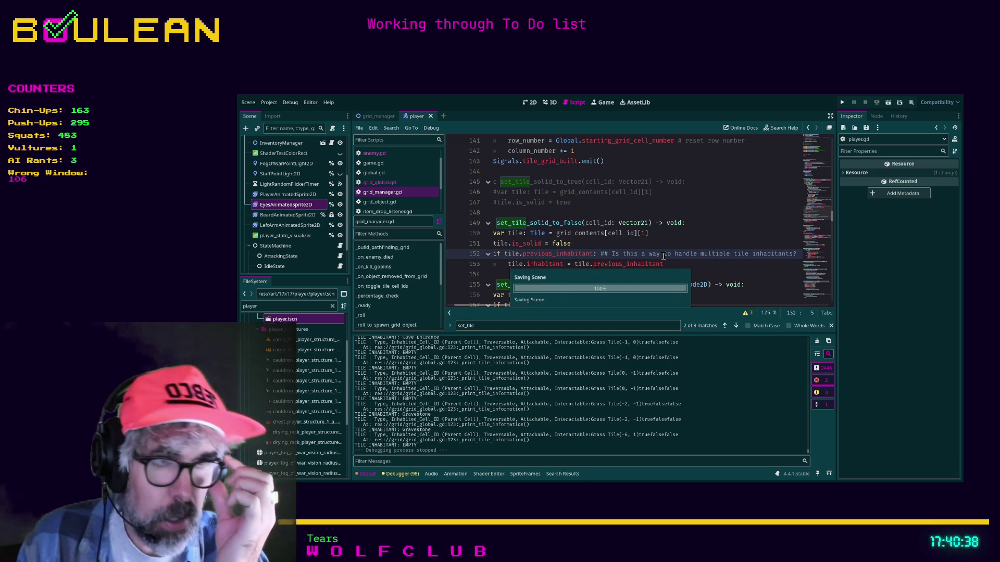
Save and run the project with F5, move the wizard west, then quit back to the script.
key(F5)
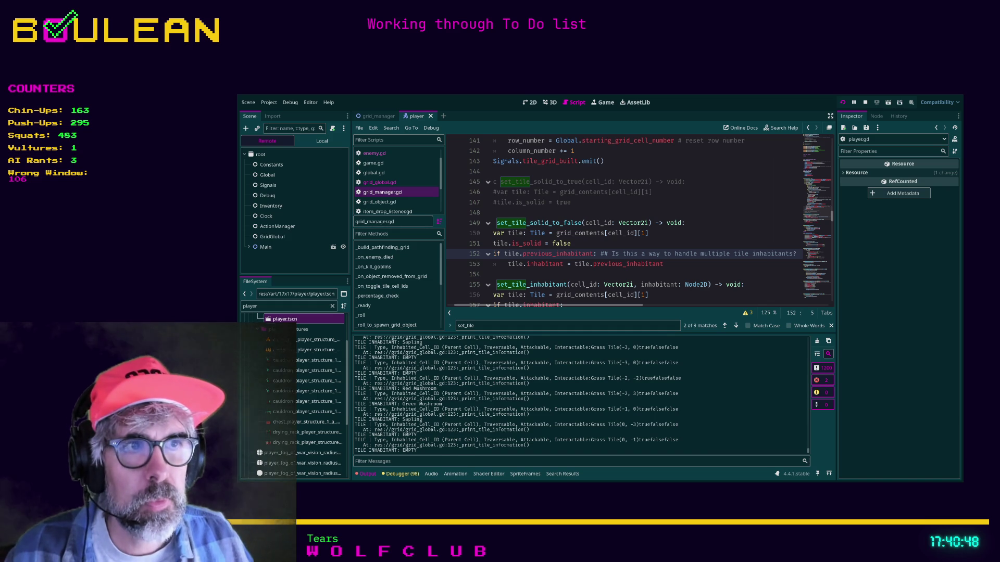
key(alt+Tab)
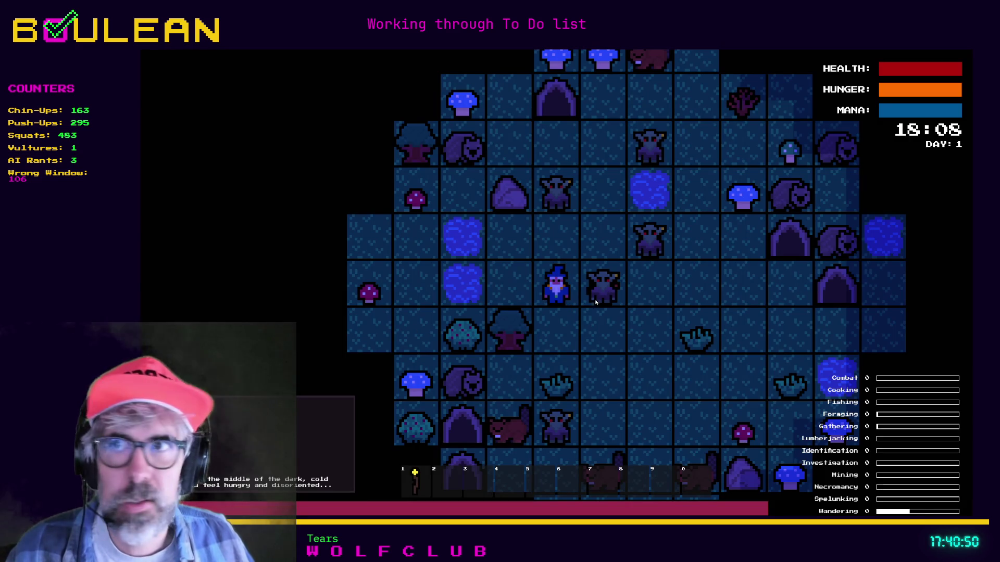
key(Left)
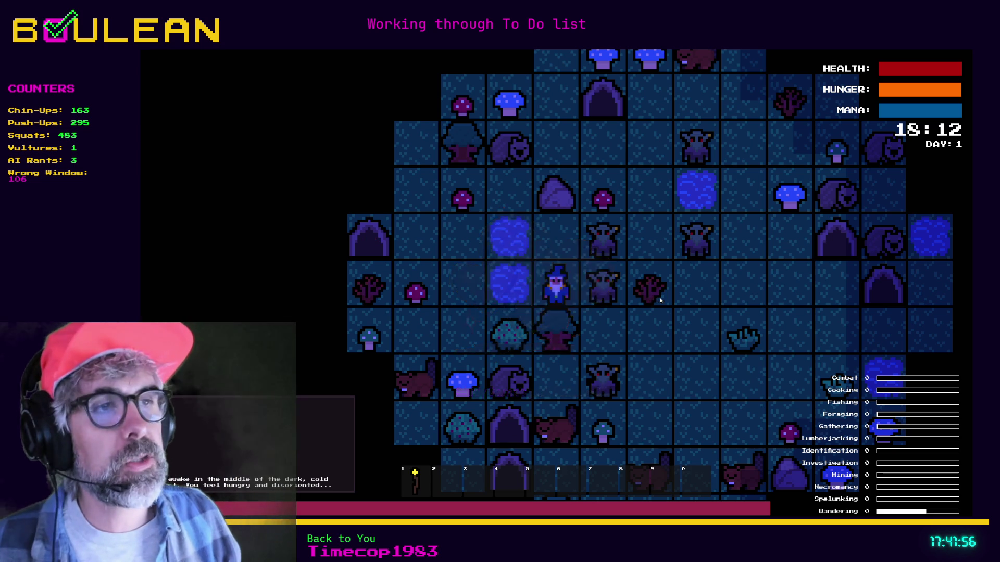
key(Escape)
click(524, 271)
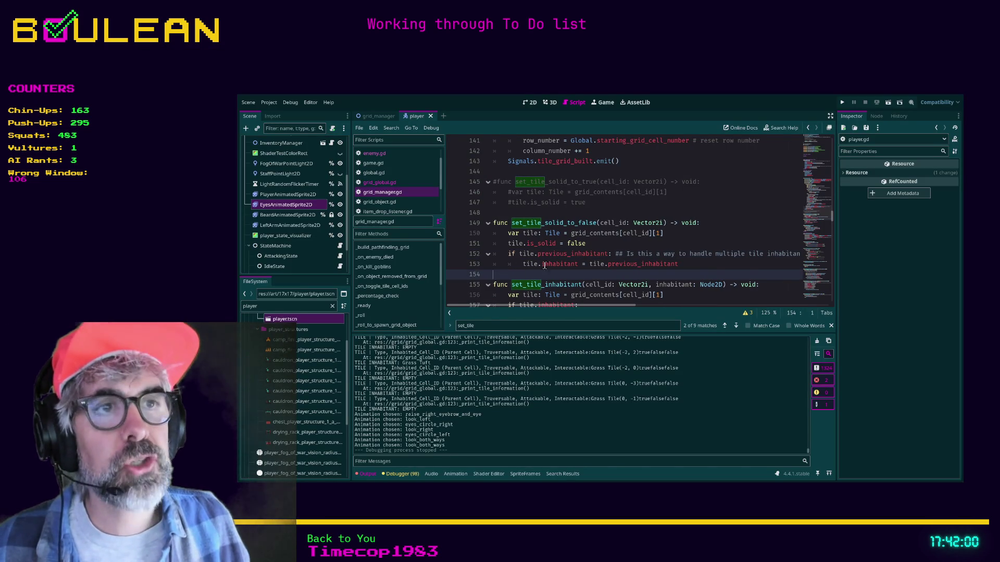
key(shift+Up)
key(shift+Up)
key(shift+Up)
key(shift+Down)
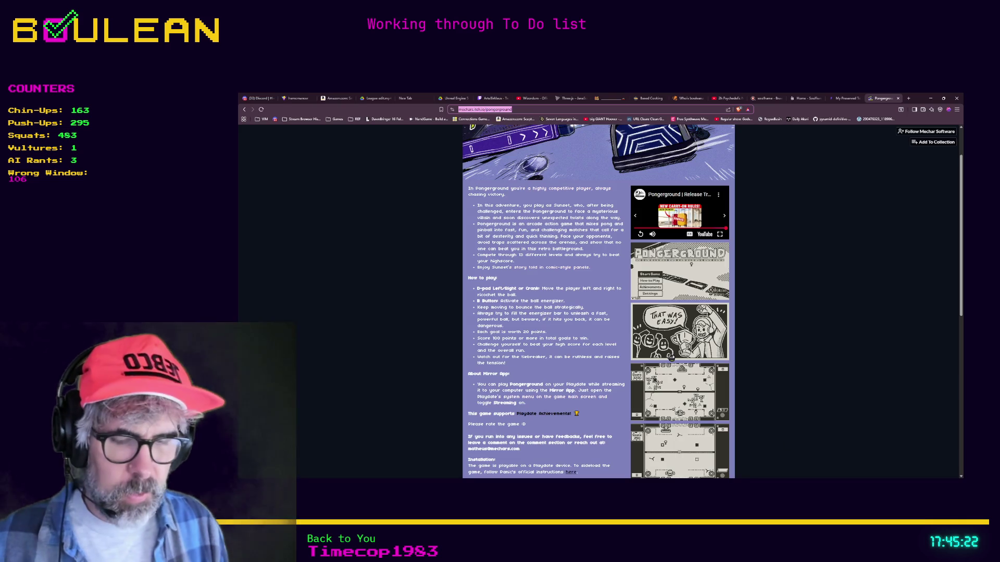
Open a new blank browser tab.
key(ctrl+t)
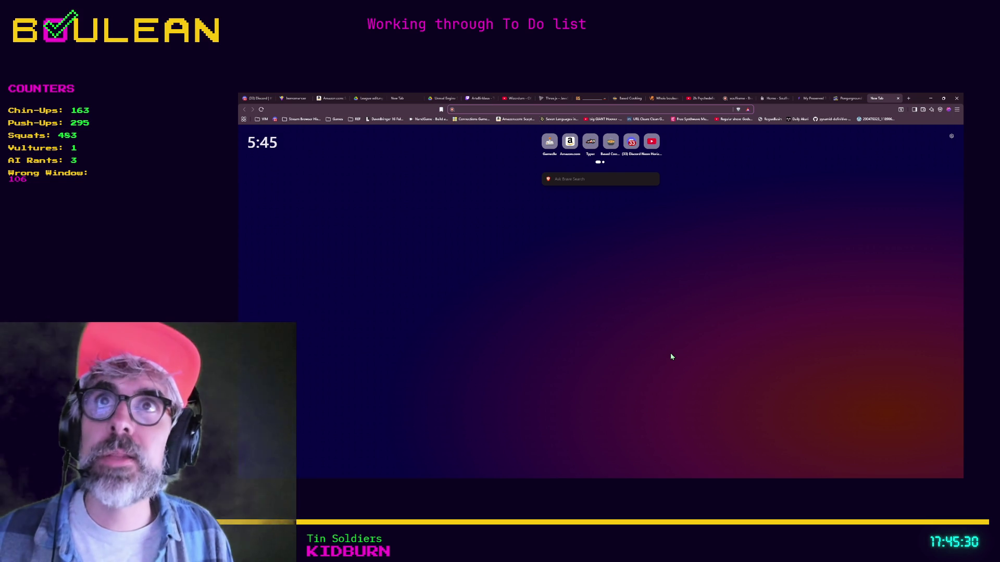
Search the web for g502, switch to image results, then minimize the browser.
text(g502)
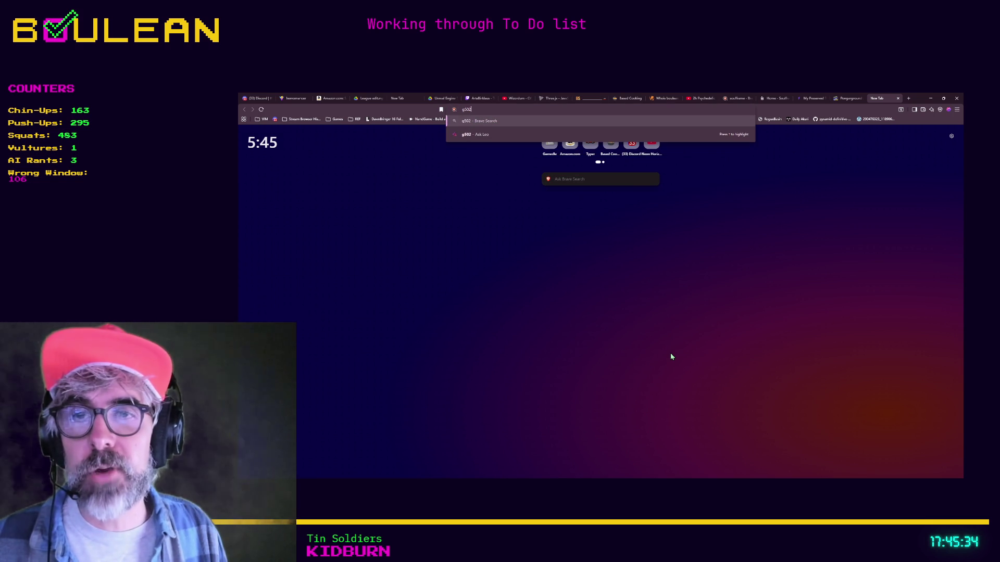
key(Return)
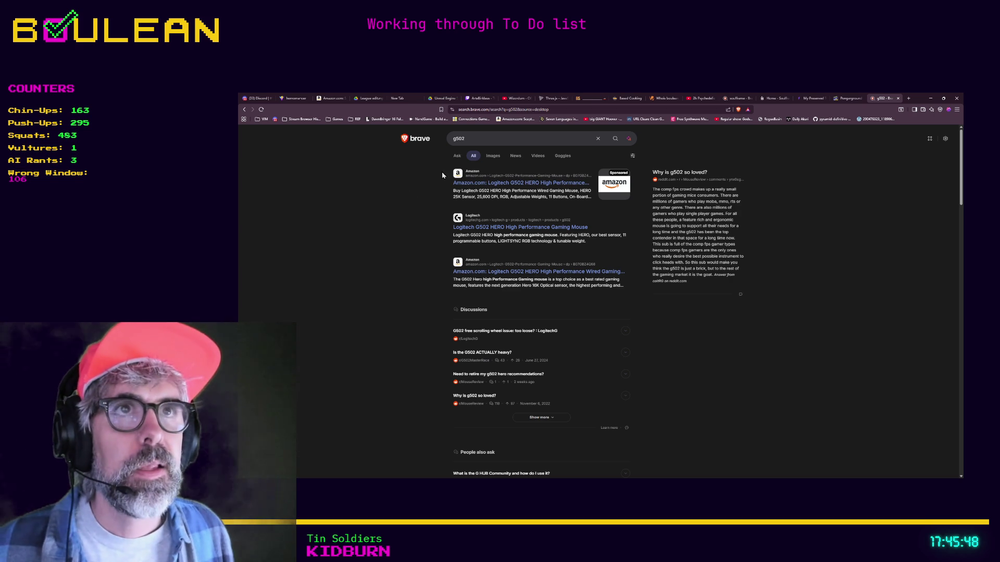
click(490, 160)
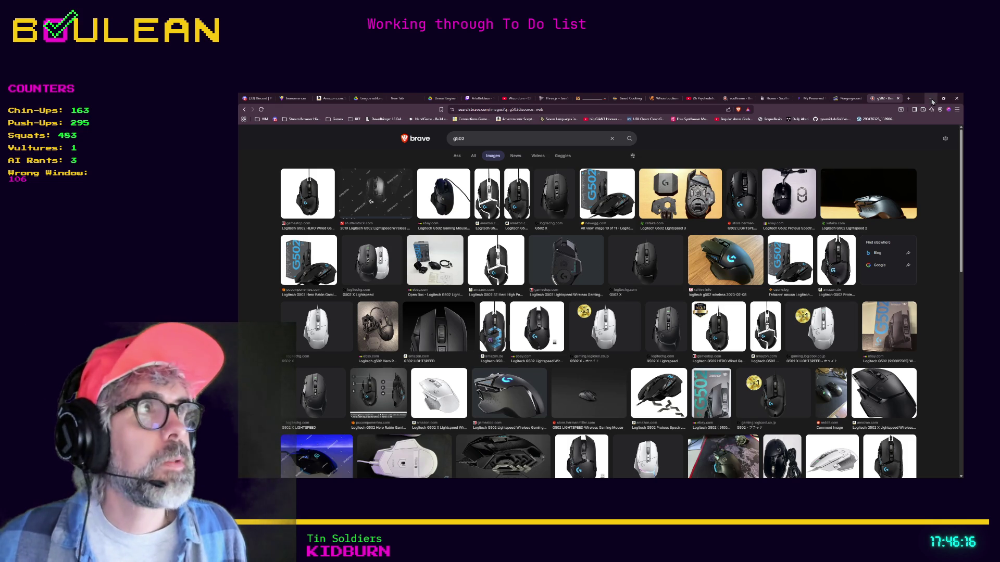
click(931, 99)
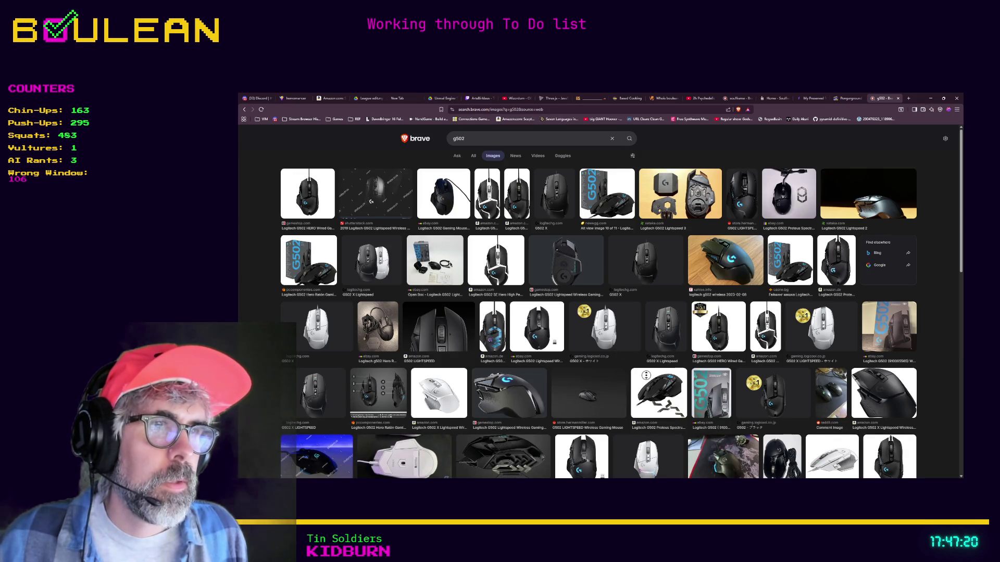
Scroll further down the g502 mouse images, then minimize the browser.
scroll(654, 373, down, 1)
scroll(655, 372, down, 4)
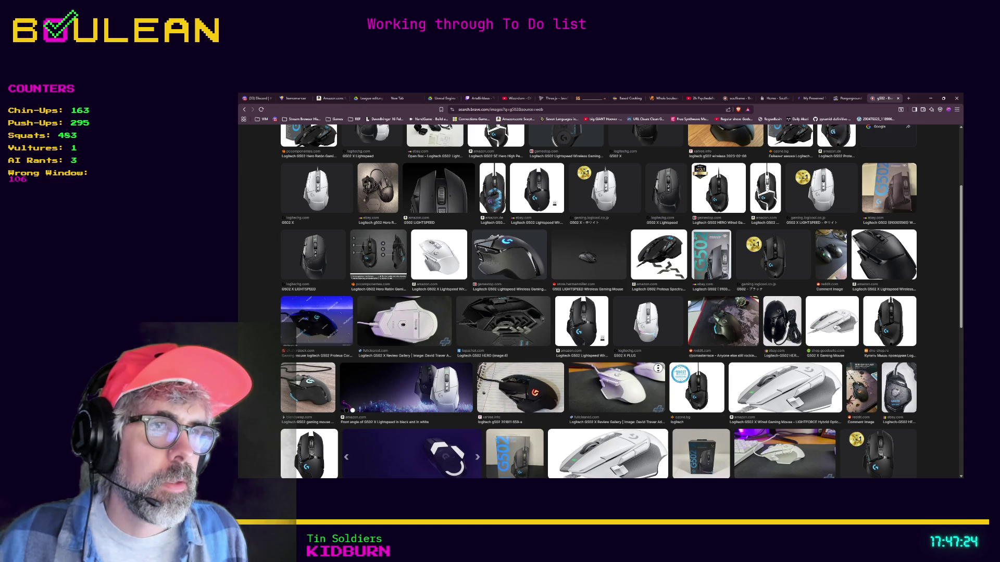
scroll(657, 373, down, 1)
scroll(657, 373, down, 2)
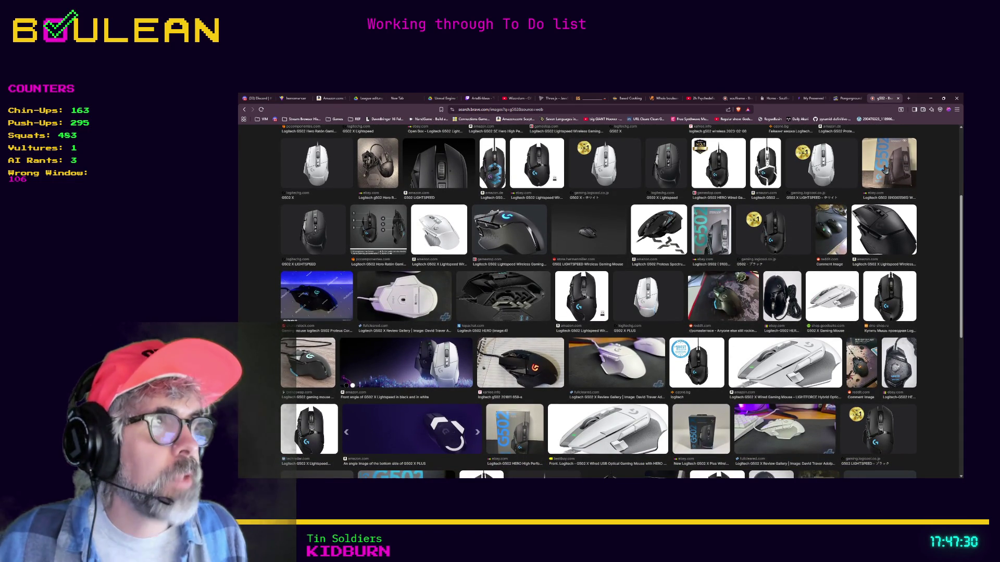
click(931, 98)
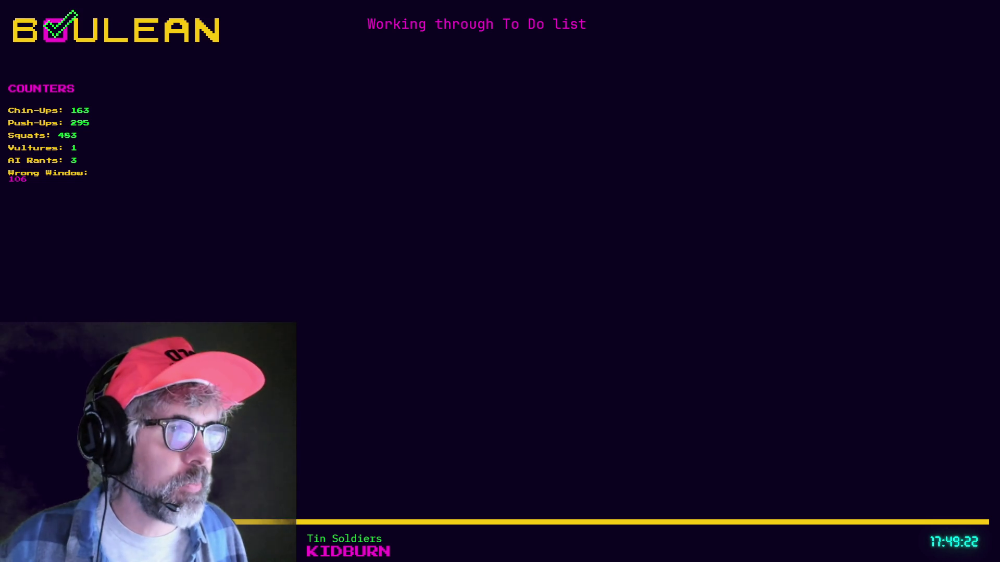
Return to the g502 web results and open Logitech's official G502 product page.
scroll(598, 322, up, 5)
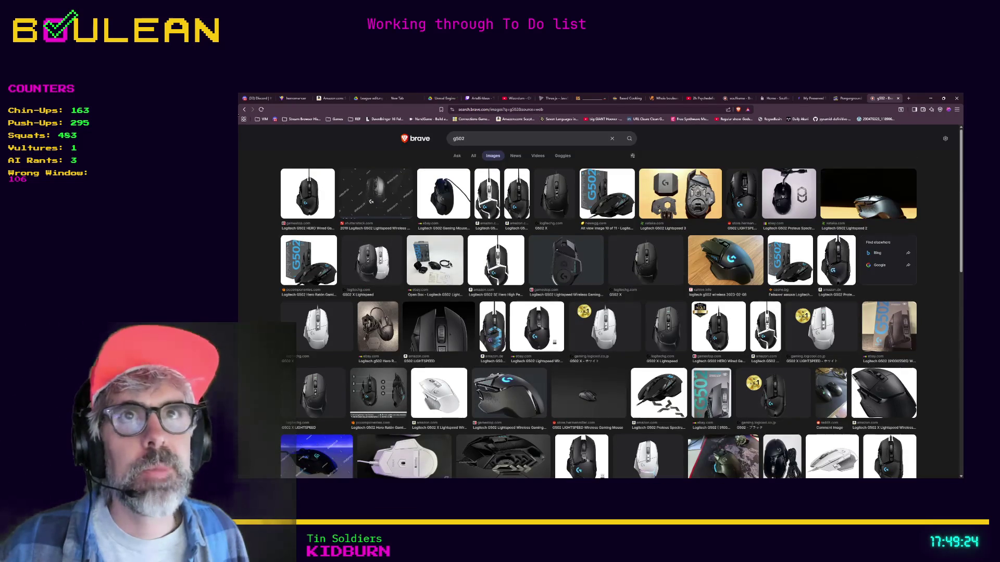
click(245, 109)
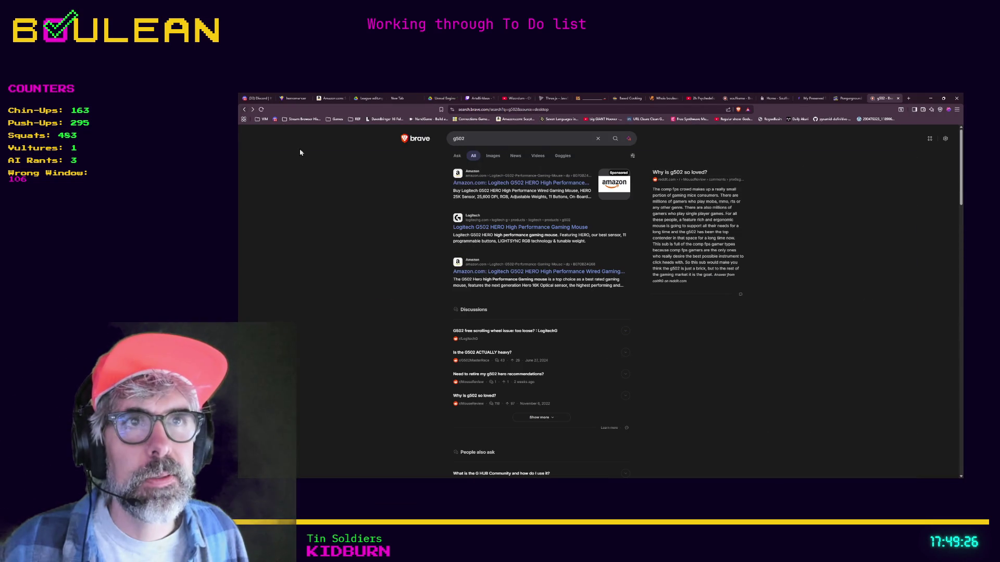
click(476, 228)
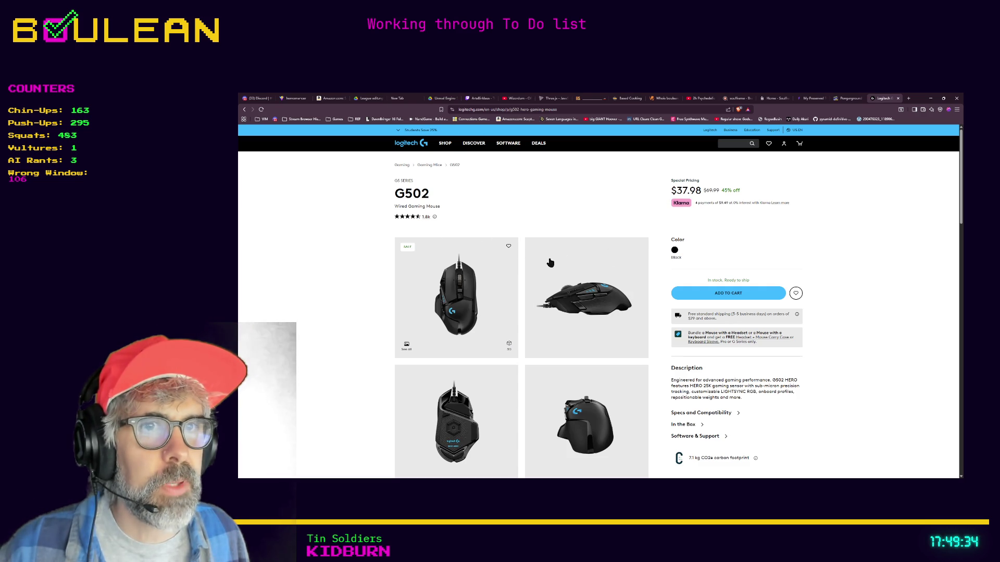
scroll(489, 284, down, 3)
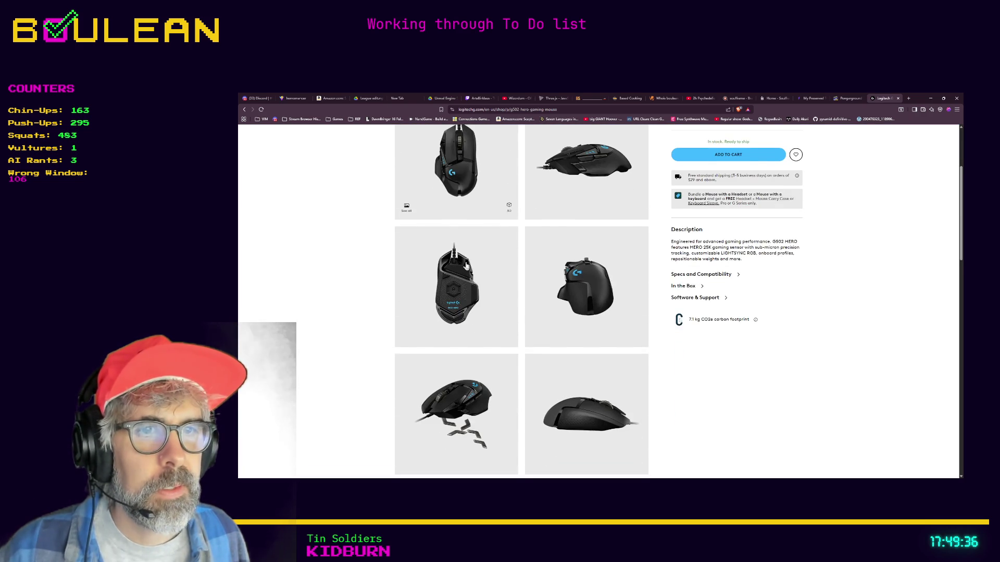
scroll(466, 265, down, 1)
scroll(464, 266, down, 1)
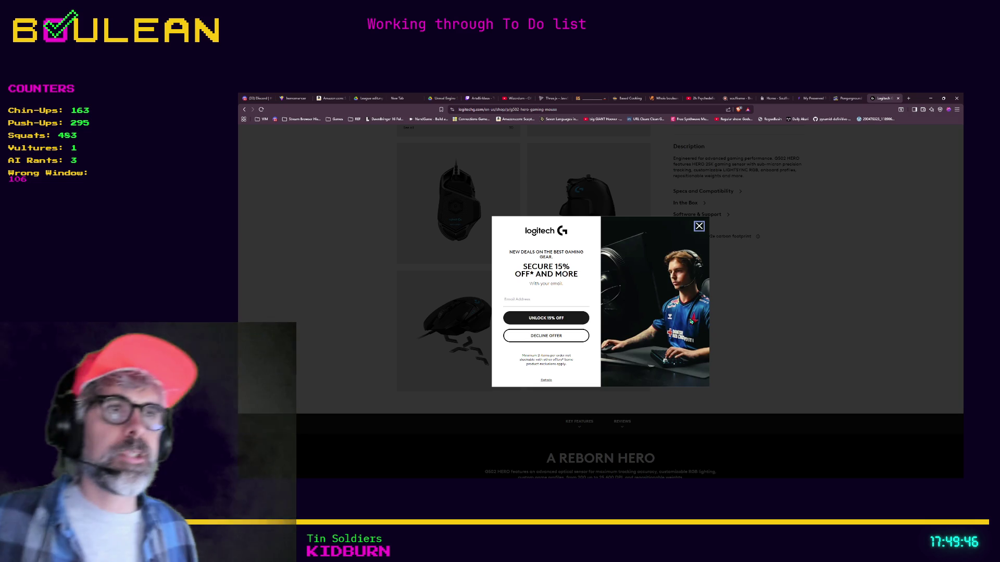
Dismiss the discount popup, bookmark the G502 page, then minimize the browser.
click(698, 226)
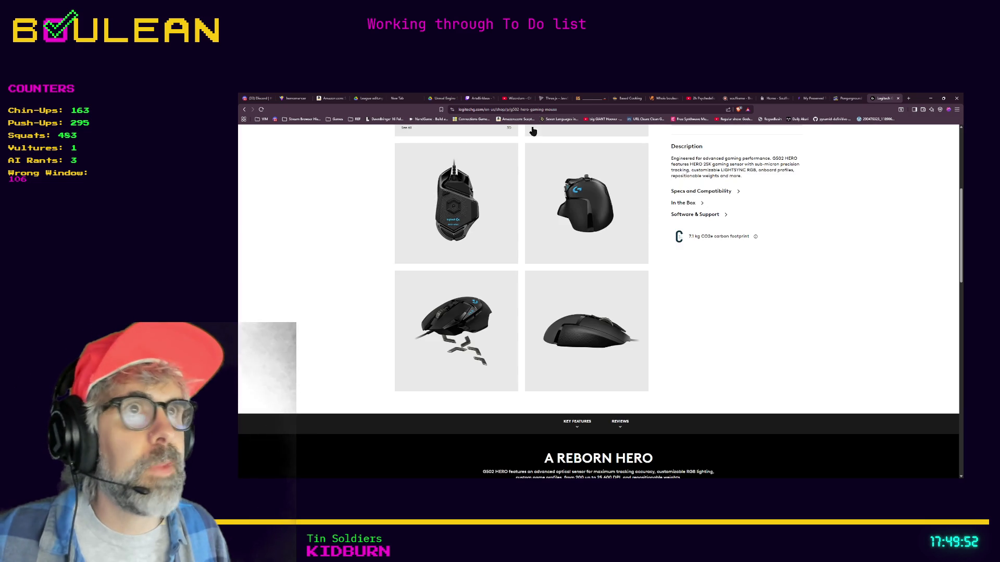
click(512, 110)
drag(454, 120, 408, 119)
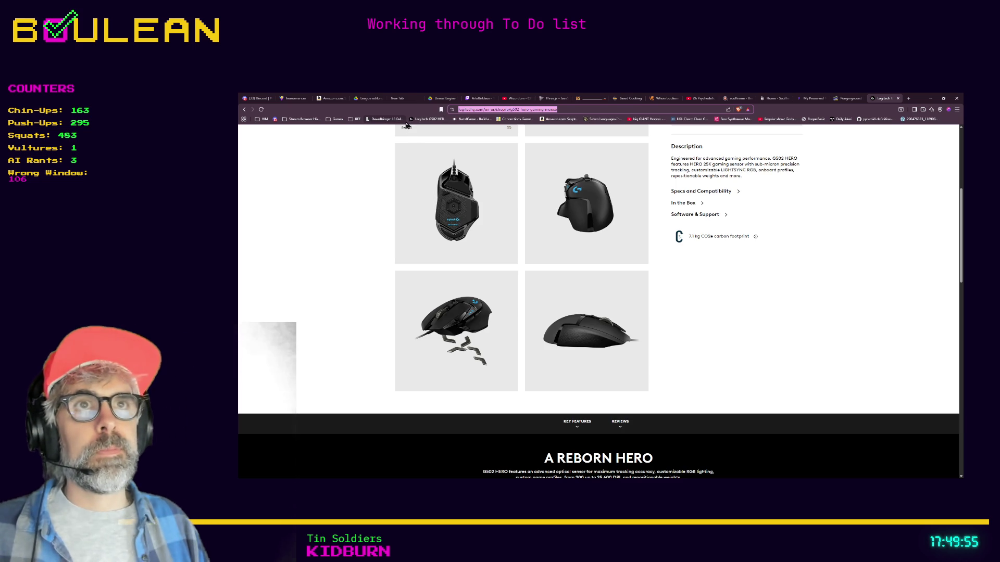
click(930, 97)
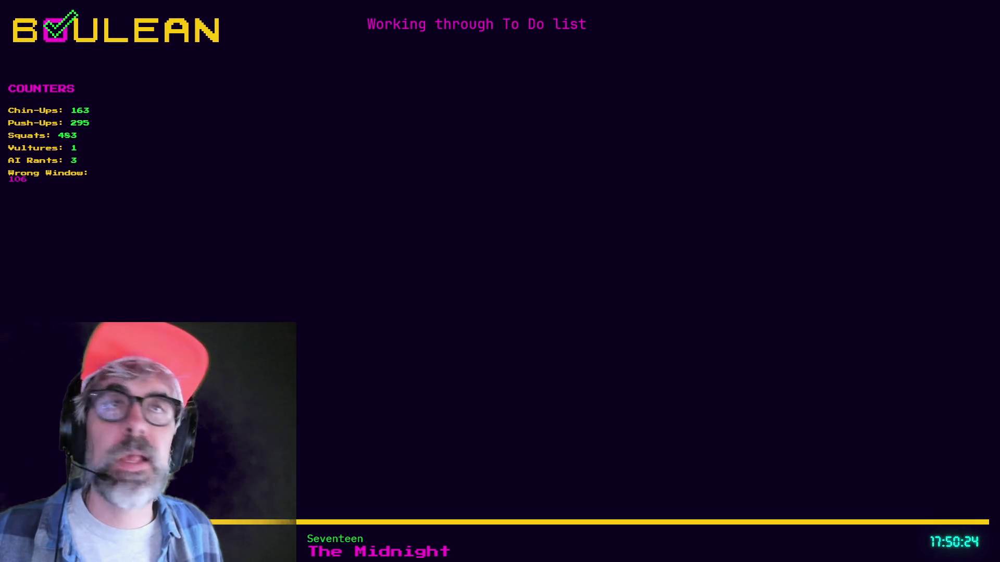
key(ctrl+t)
Search for 'ironclaw mouse', show its image results and enlarge one Ironclaw image.
text(ironclaw mouse)
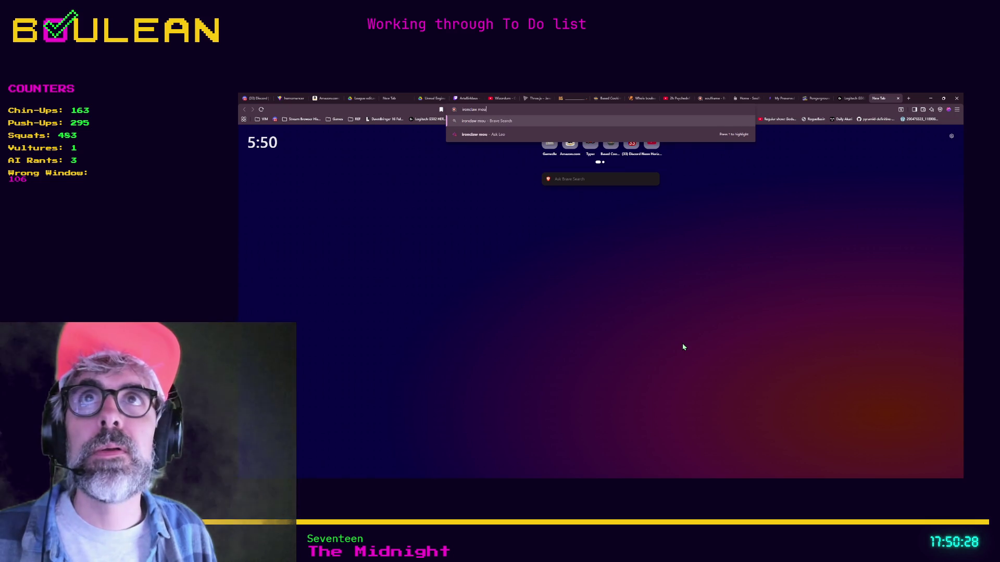
key(Return)
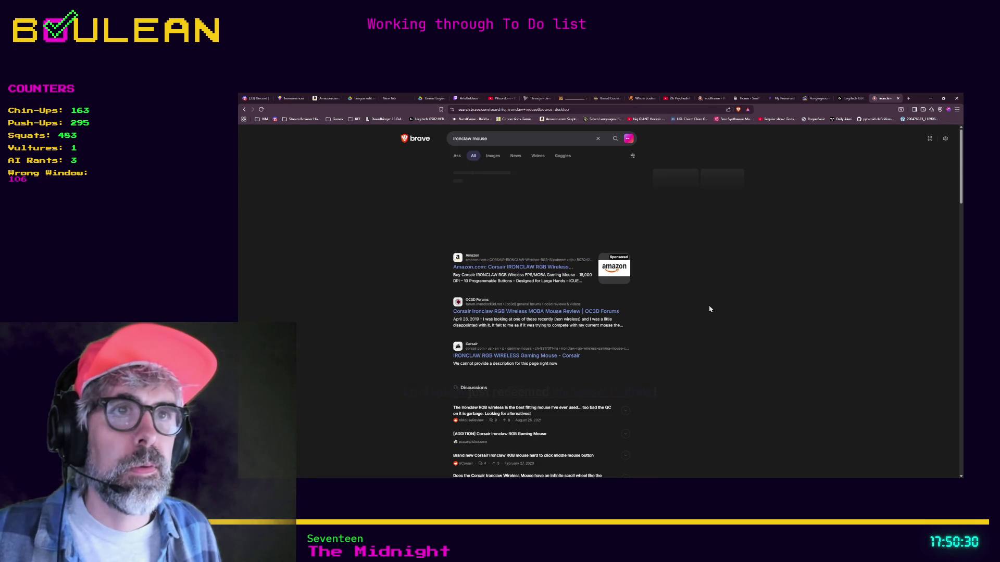
click(495, 158)
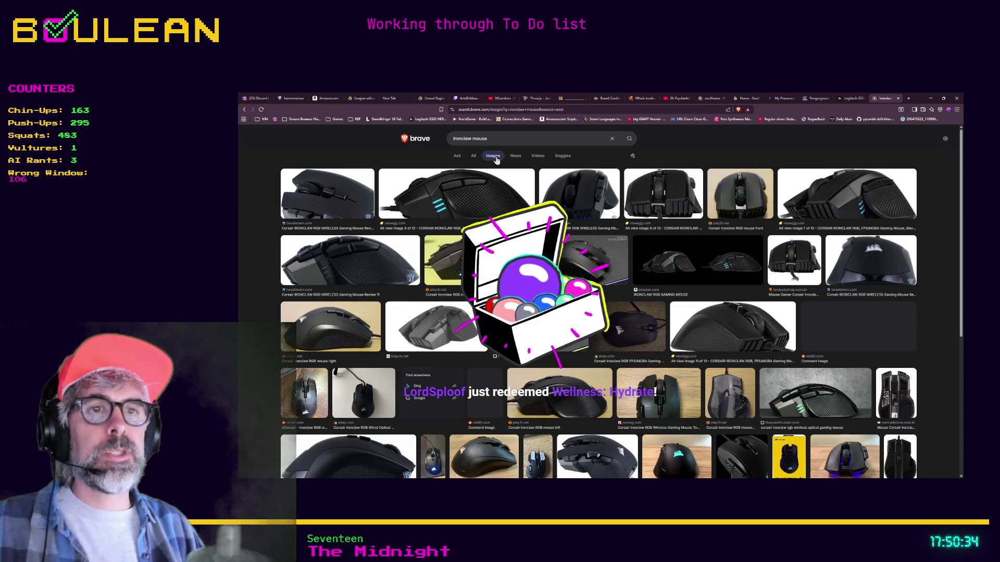
scroll(488, 215, down, 1)
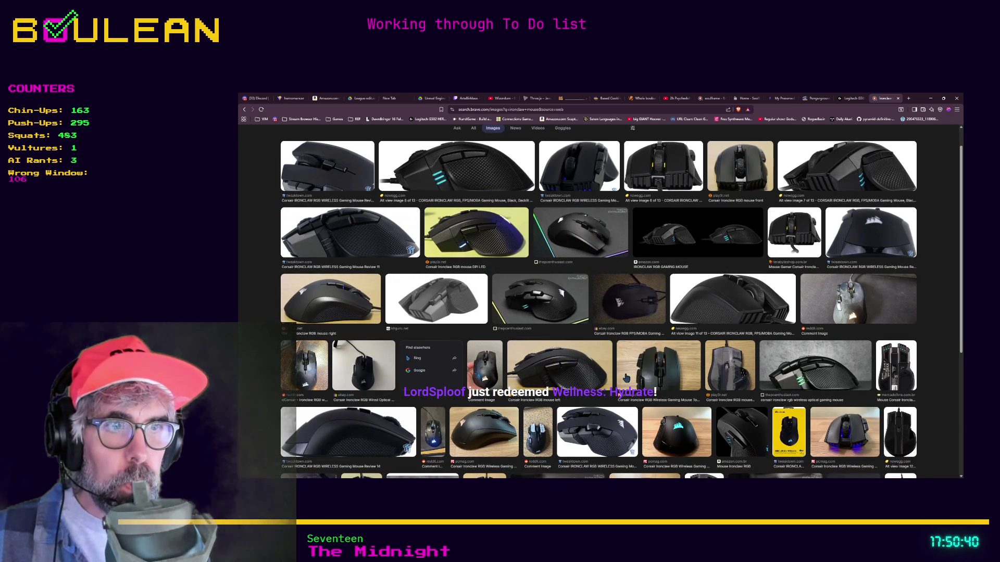
click(658, 371)
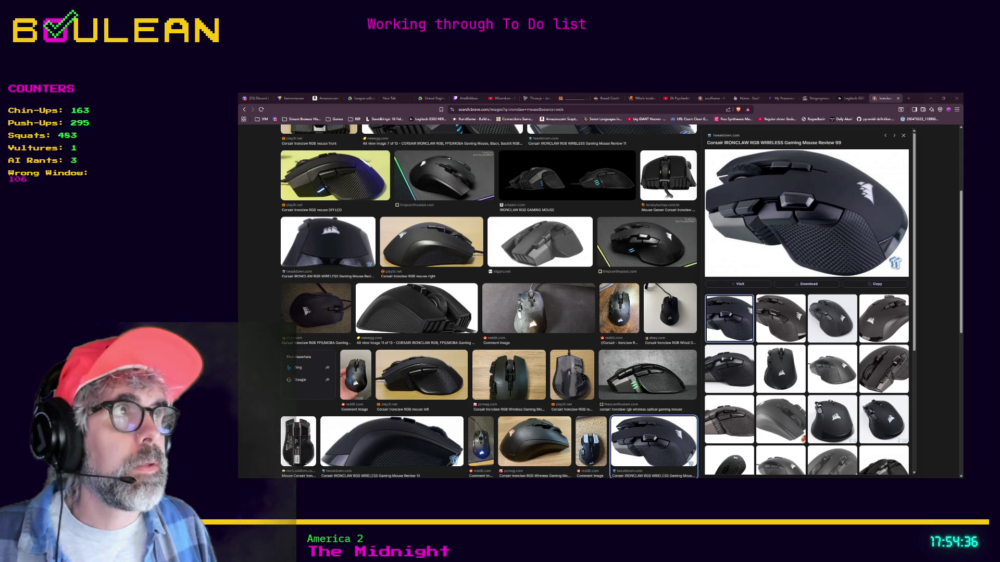
Open a new Brave tab with Ctrl+T.
key(ctrl+t)
Search 'Rocket Jump Ninja', open its mouse-review website, then return to the Godot editor.
text(Rocket Jump Ninja)
key(Return)
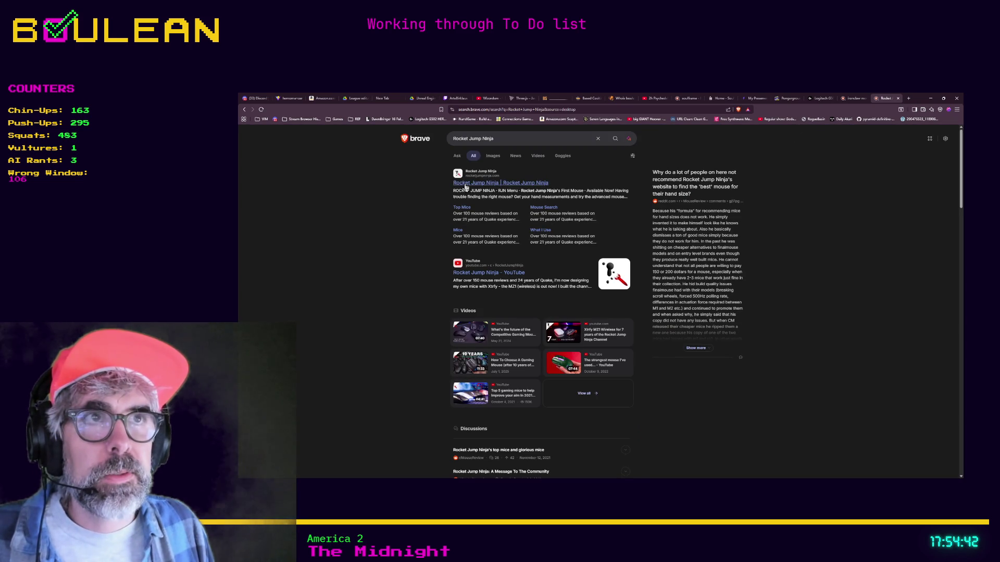
click(499, 187)
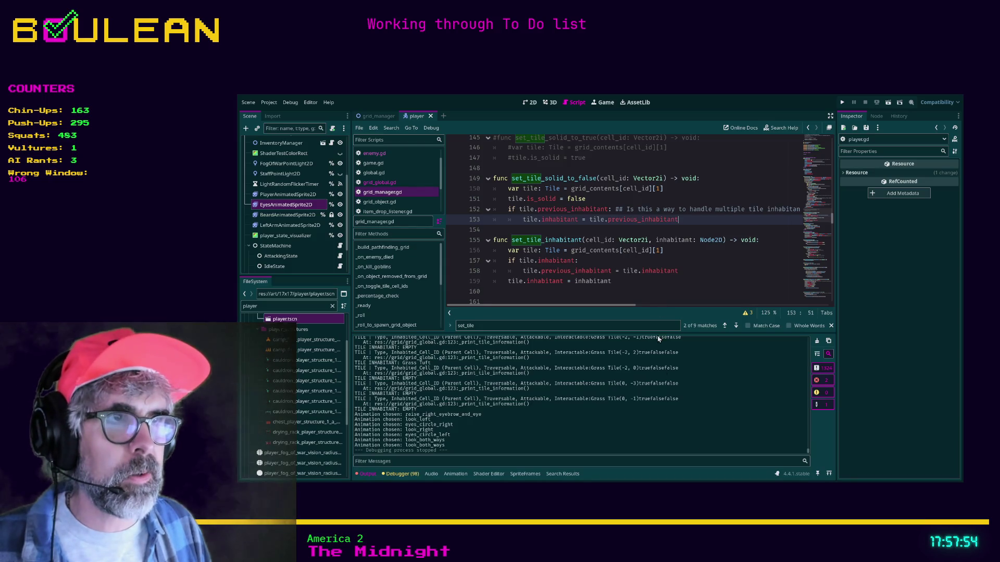
click(663, 285)
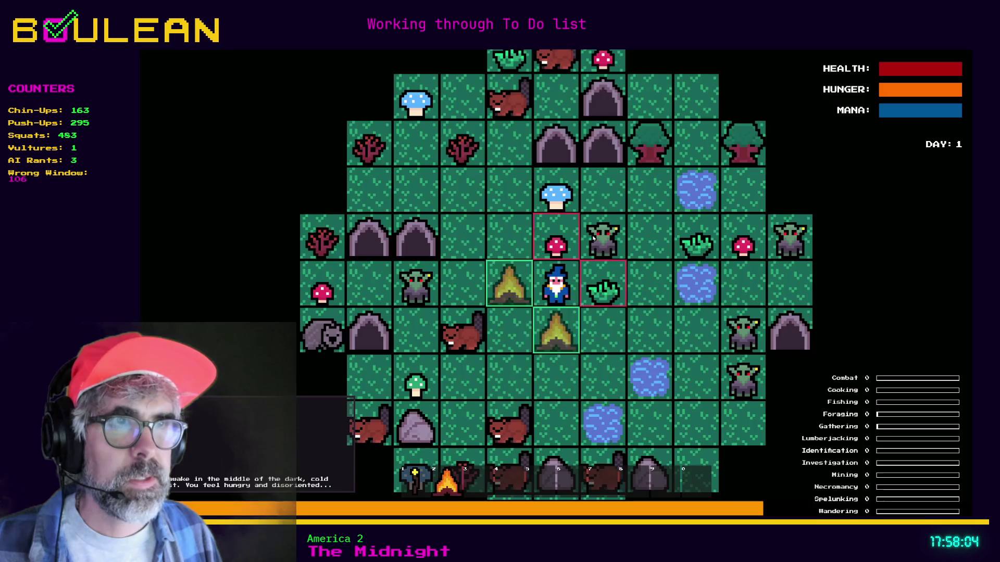
Craft a Cauldron and place it to the wizard's right.
key(Down)
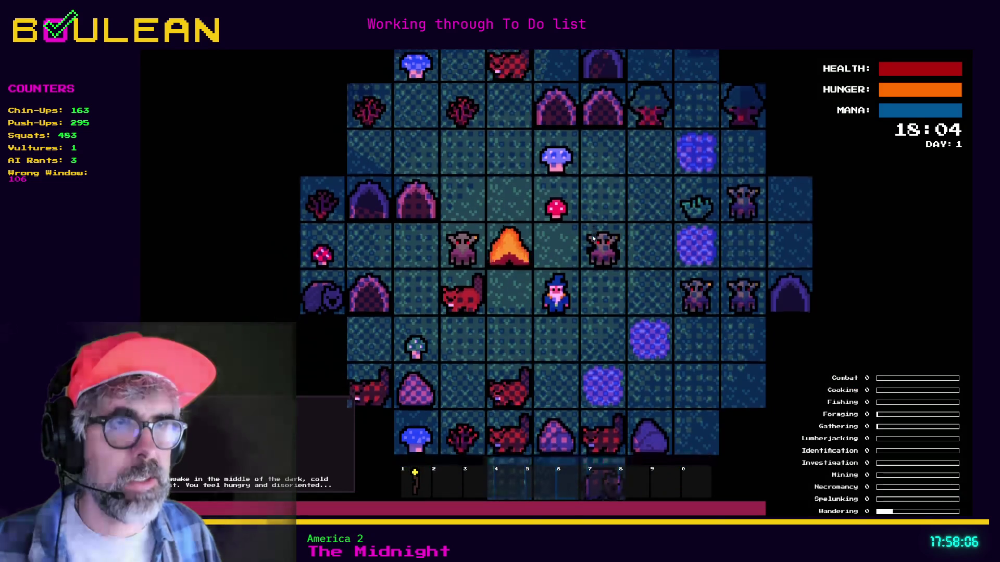
key(c)
click(590, 255)
key(Escape)
click(619, 270)
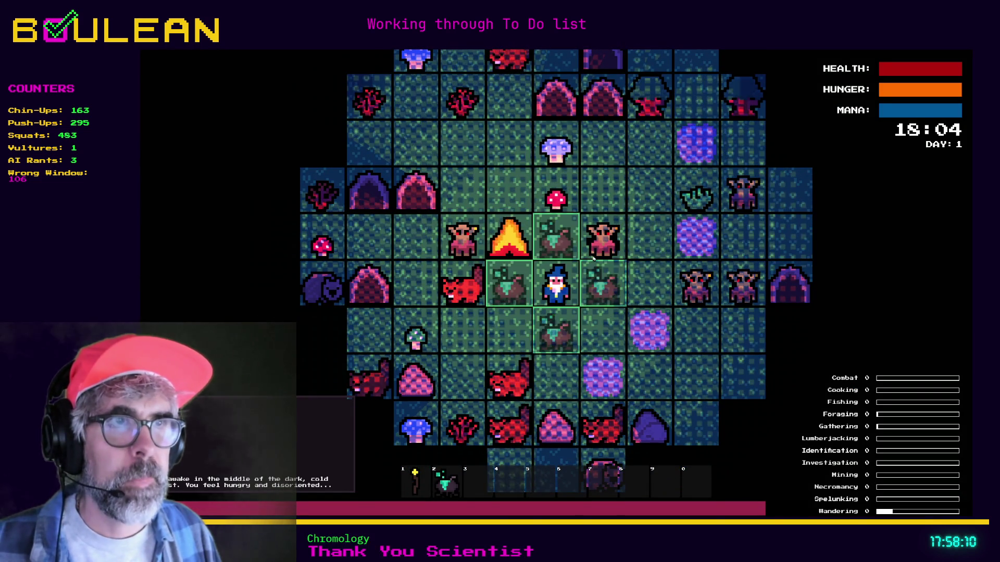
Pick up the Red Mushrooms and add one to the Cauldron.
key(Up)
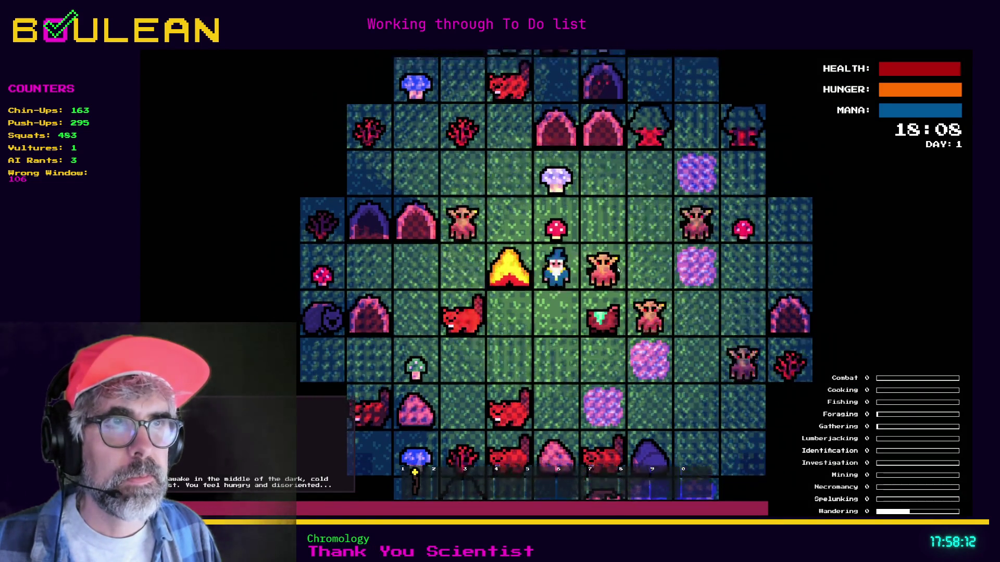
key(Up)
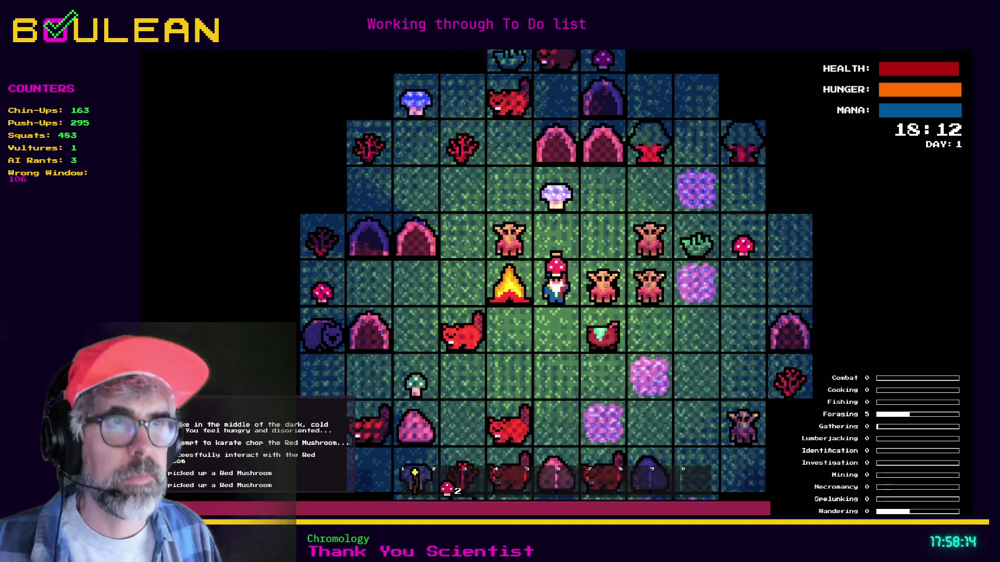
key(Down)
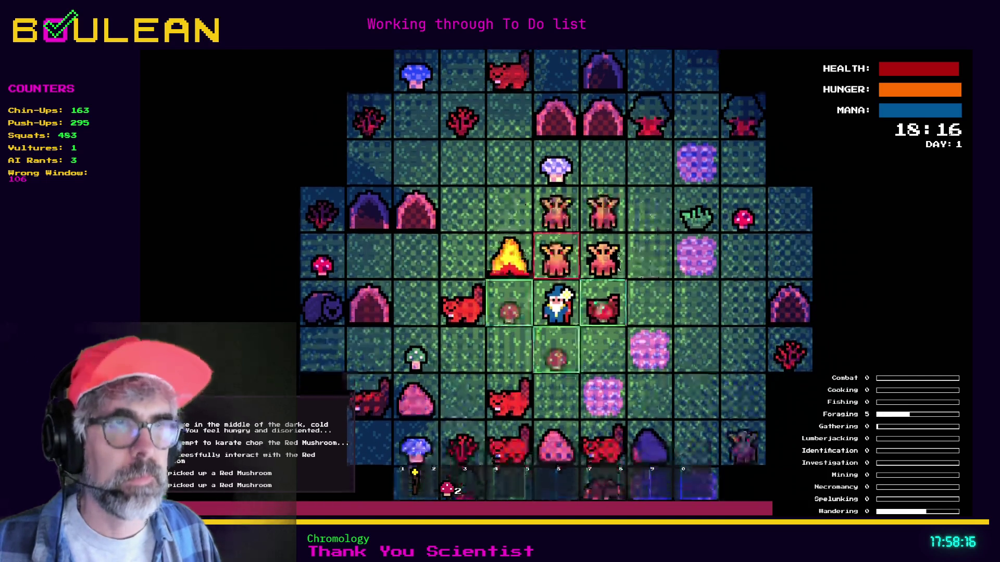
click(619, 270)
scroll(619, 270, up, 3)
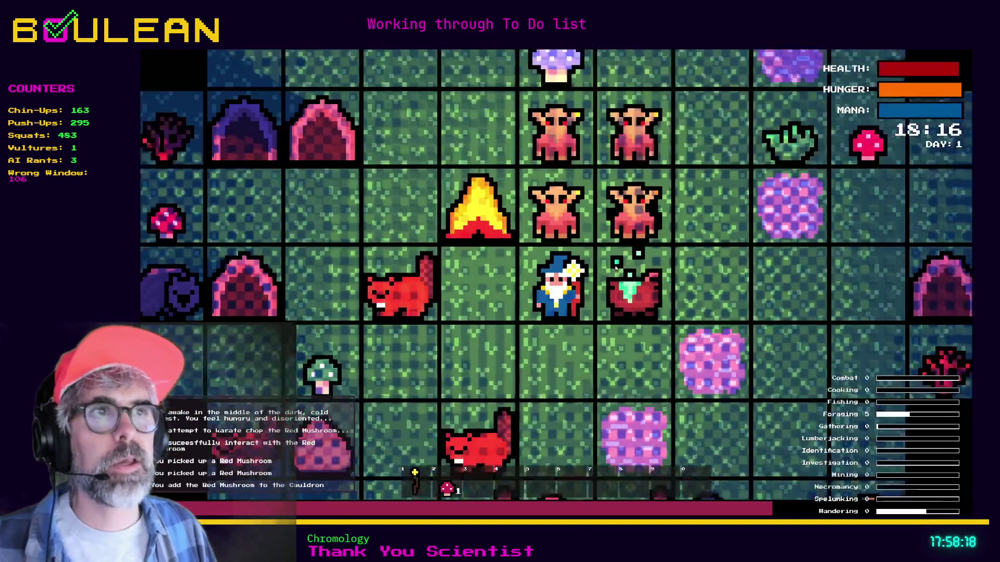
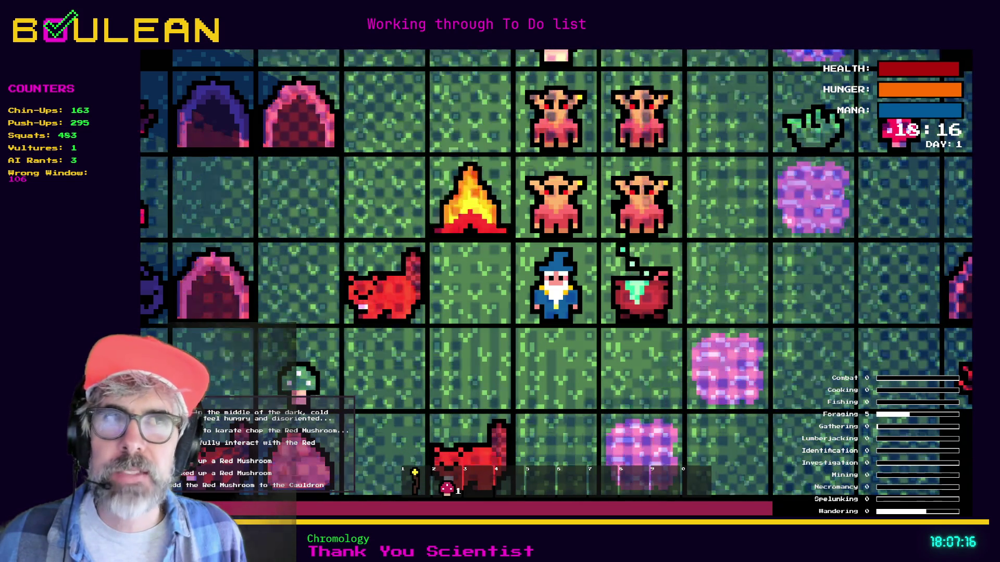
Zoom in on the wizard's area of the running game, then stop it to return to the editor.
scroll(556, 284, up, 1)
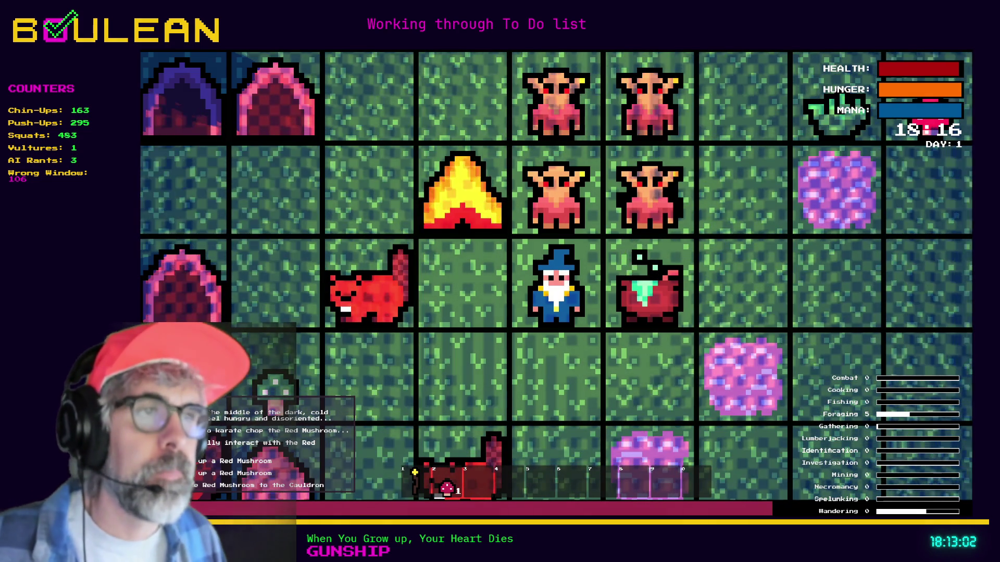
key(F8)
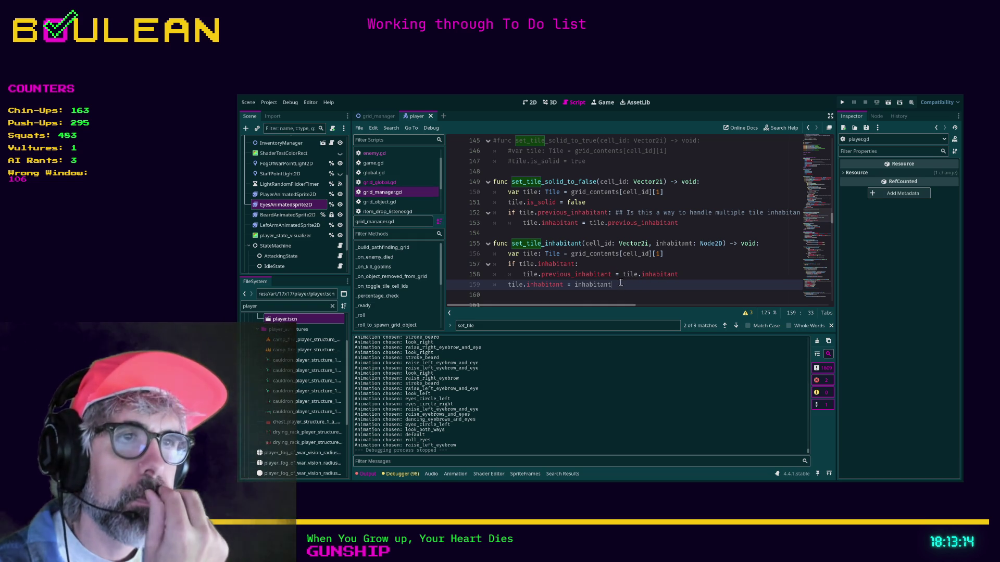
Switch to grid_global.gd and clear the tile_inhabit search text.
key(alt+Left)
key(ctrl+f)
text(tile_inhabit)
key(ctrl+a)
key(BackSpace)
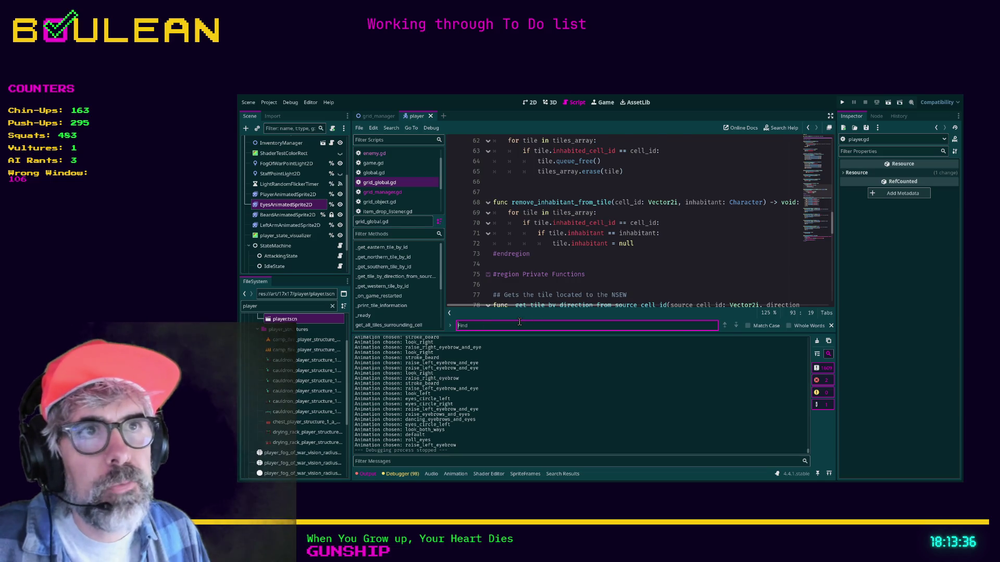
Put the cursor on the blank line before remove_inhabitant_from_tile.
scroll(510, 253, up, 2)
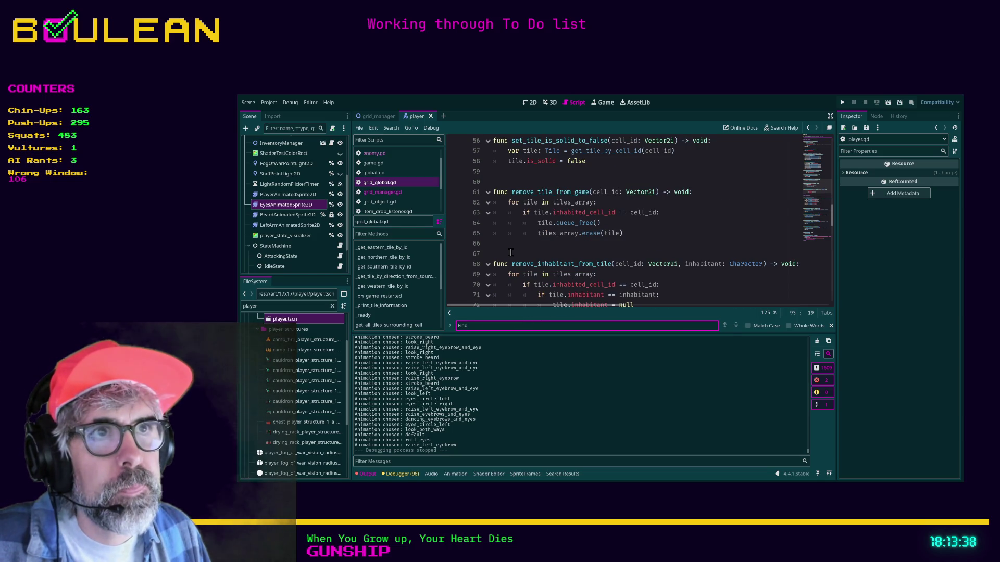
scroll(511, 252, up, 1)
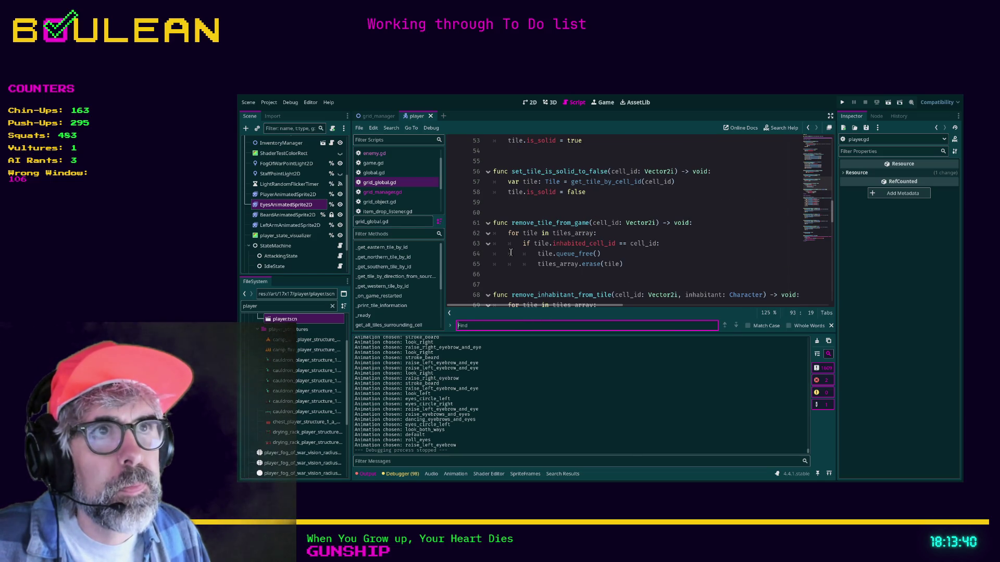
scroll(511, 252, down, 1)
click(510, 254)
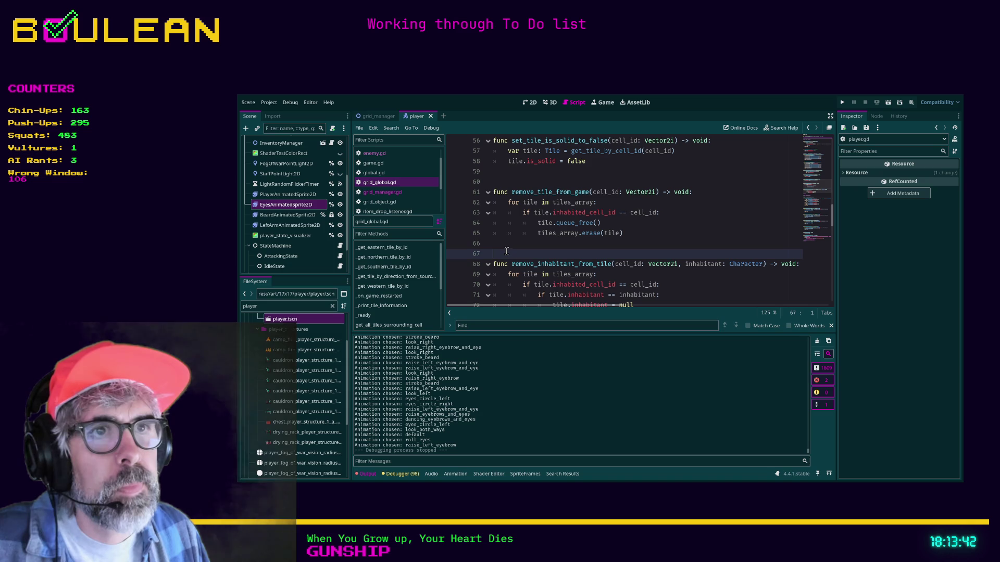
Declare add_inhabitant_to_tile(cell_id: Vector2i, inhabitant: Character) -> void and begin its body with 'var tile: Tile = get'.
key(Return)
key(Return)
key(Return)
key(Up)
key(Up)
text(func set_til)
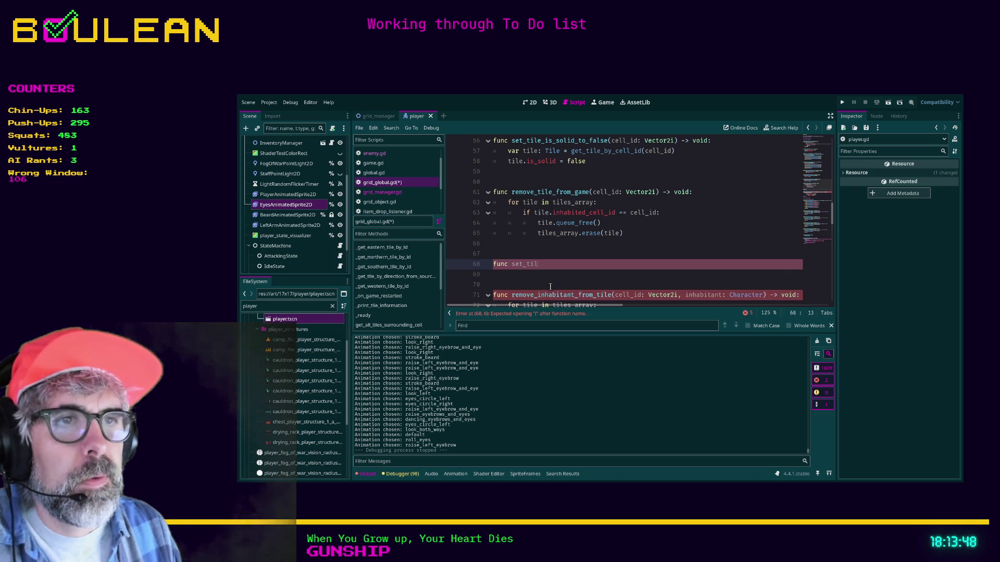
key(BackSpace)
key(BackSpace)
key(BackSpace)
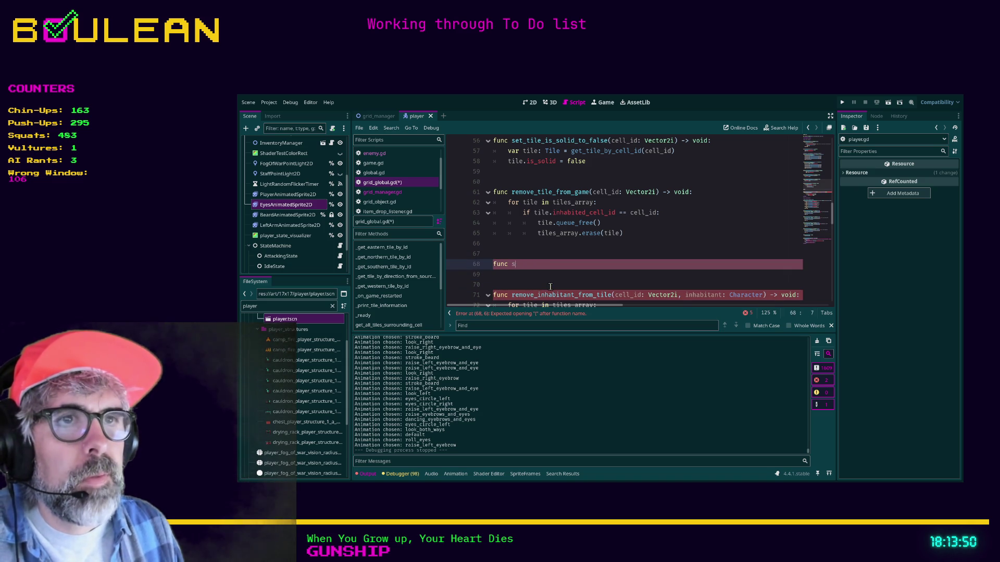
text(add_in)
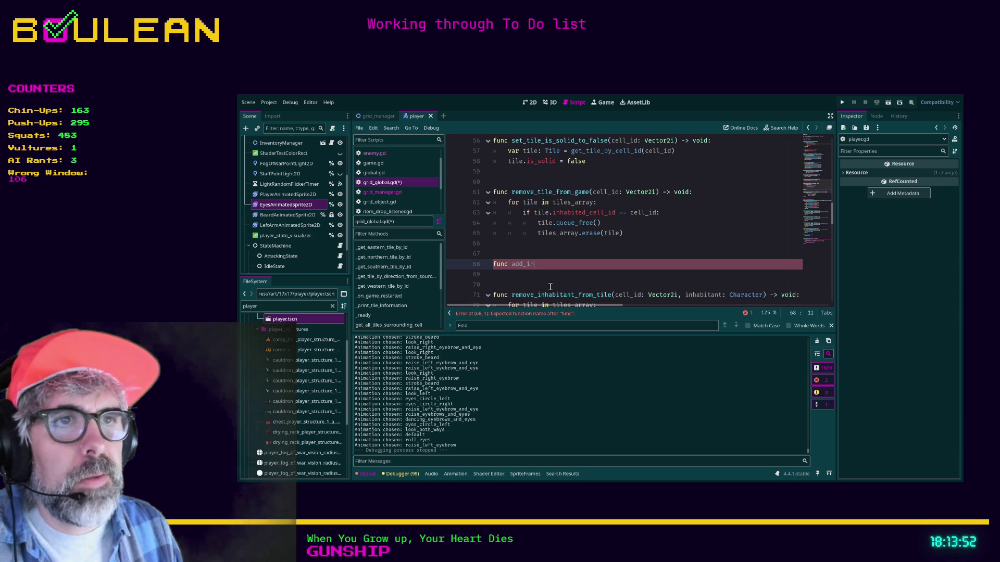
text(habitant_to_tile)
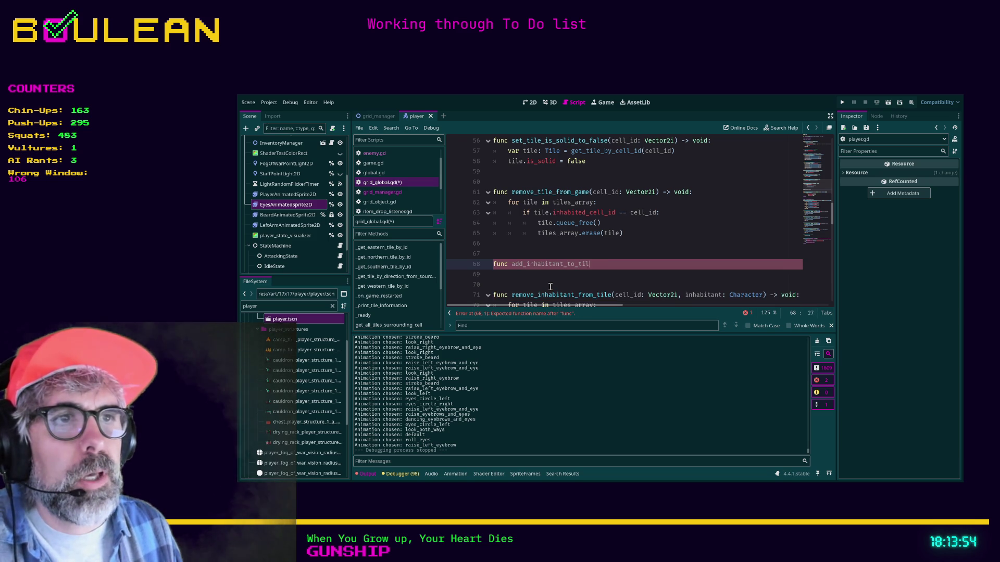
text((cell_)
text(id: )
text(Vect)
text(or2i, in)
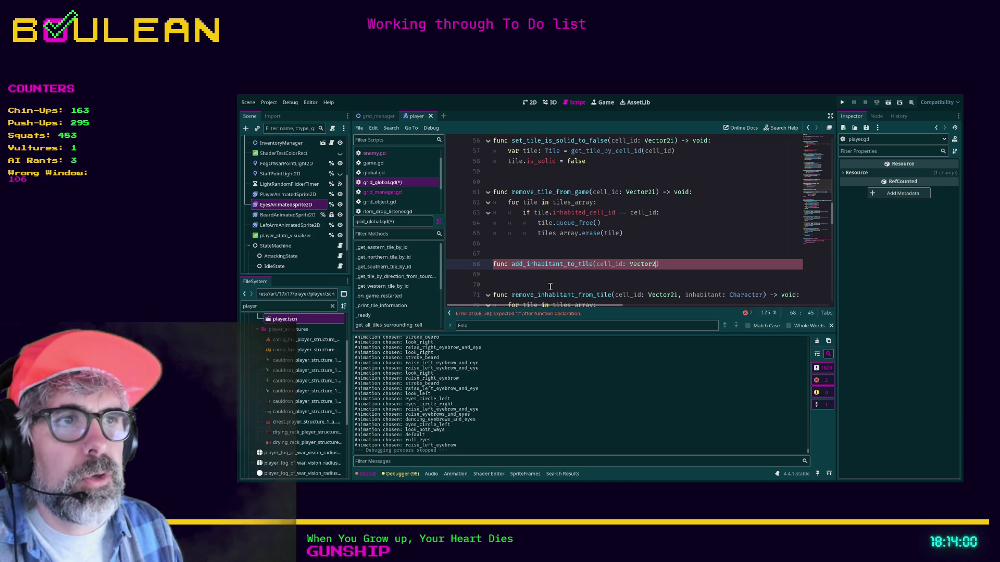
text(habitan)
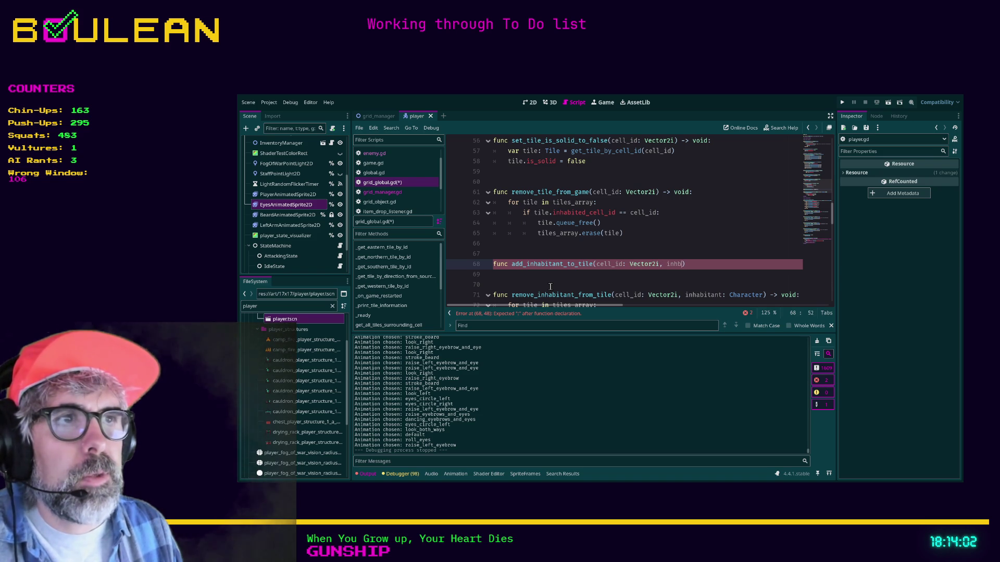
text(t: )
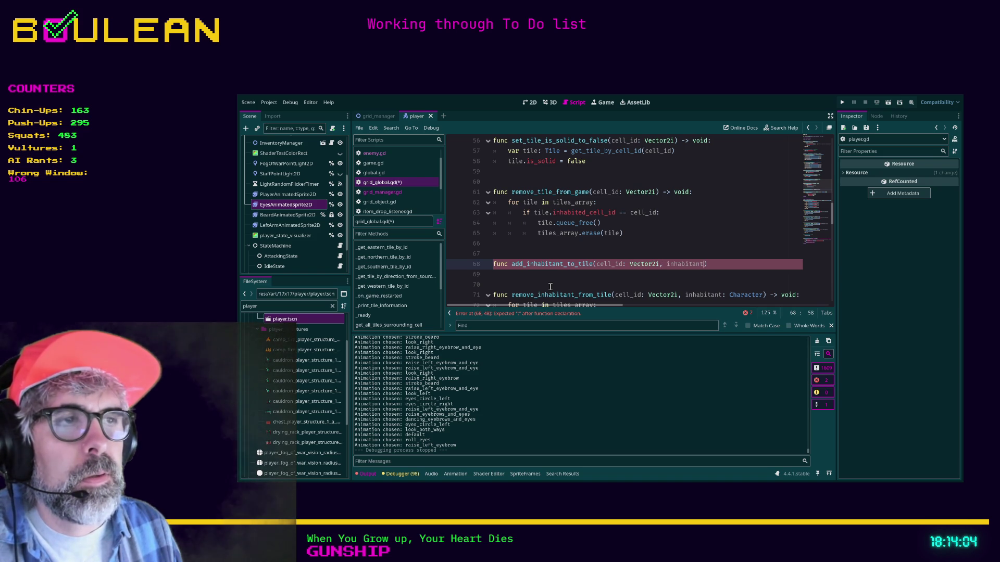
text(Character)
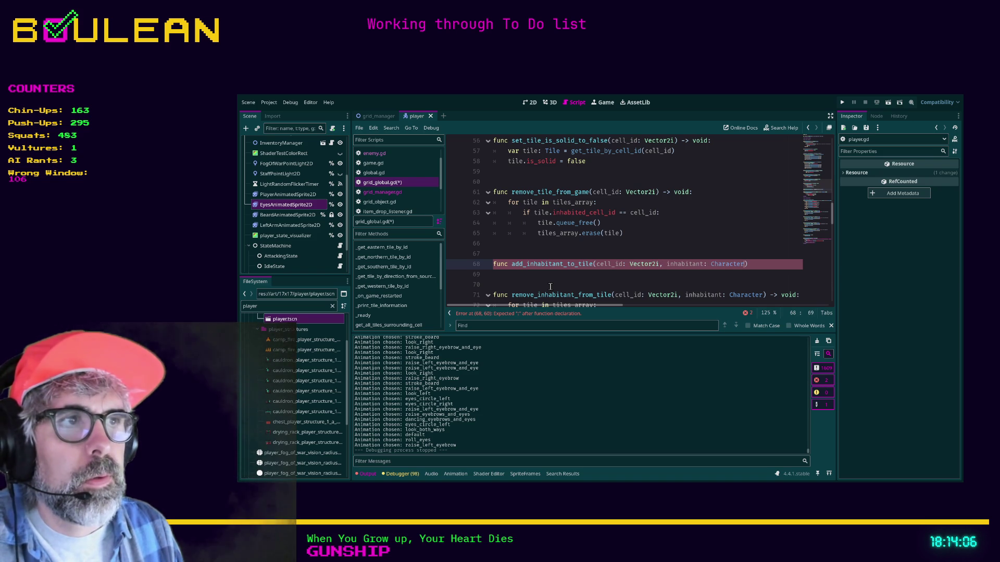
text() -)
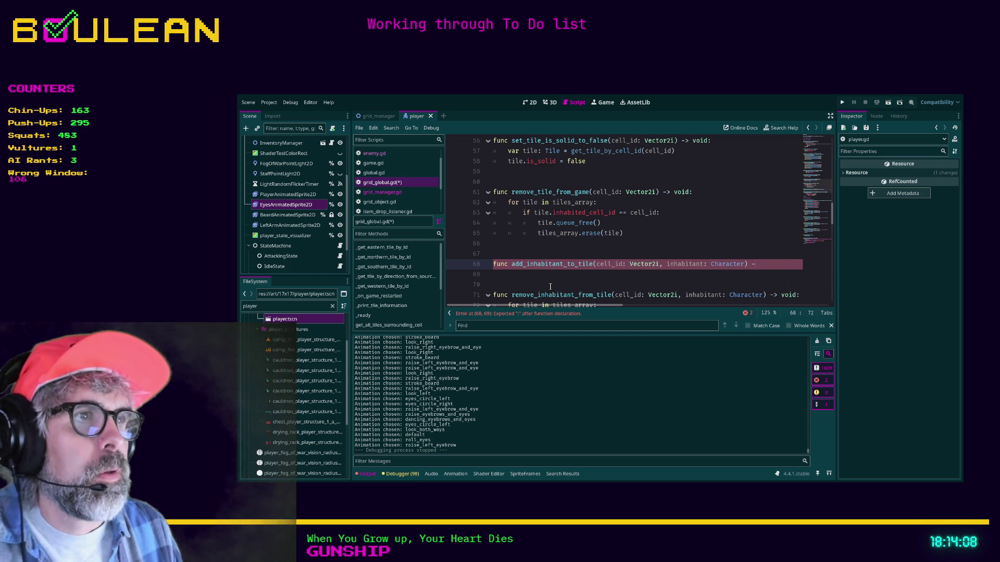
text(> void:)
key(Return)
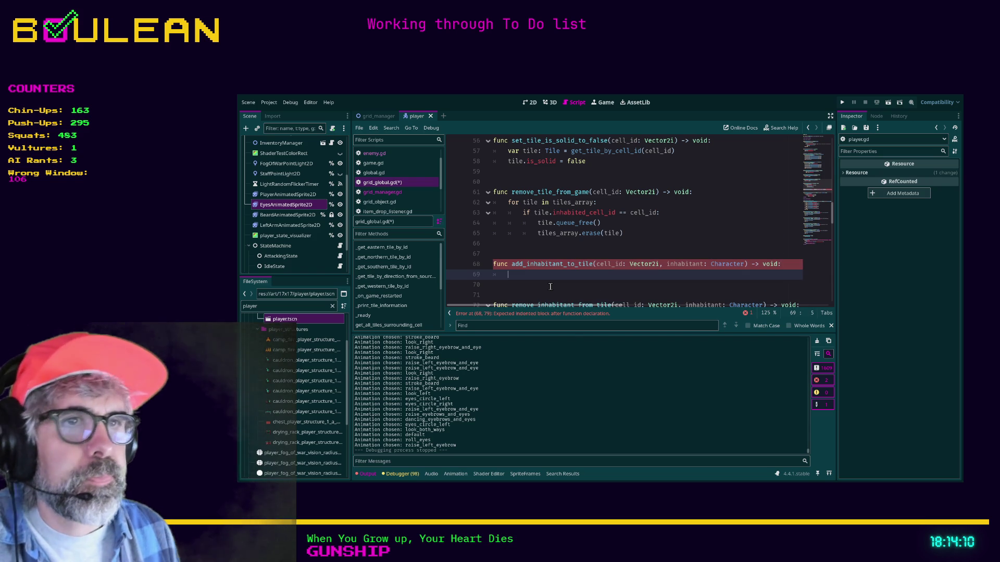
scroll(623, 254, down, 2)
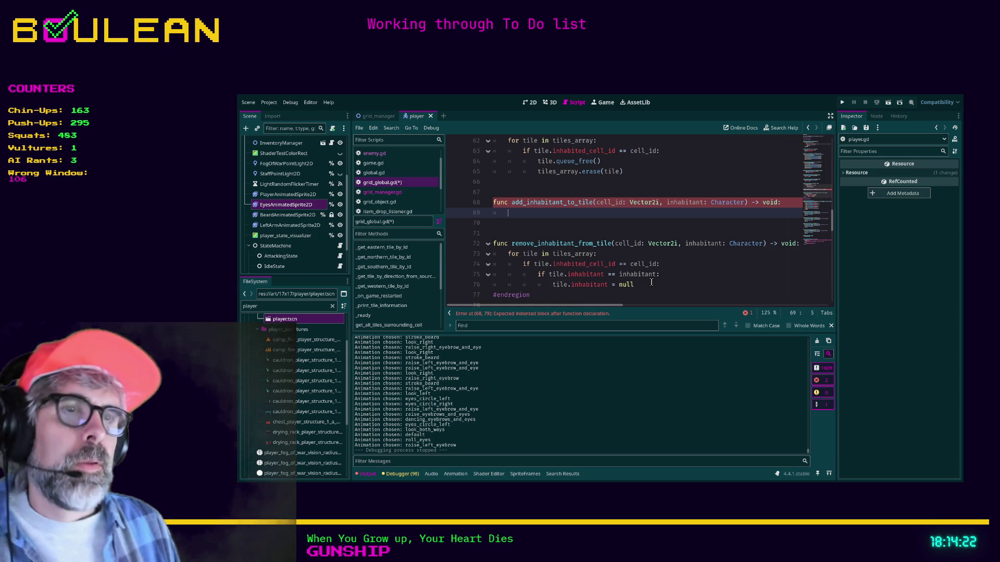
text(var tile)
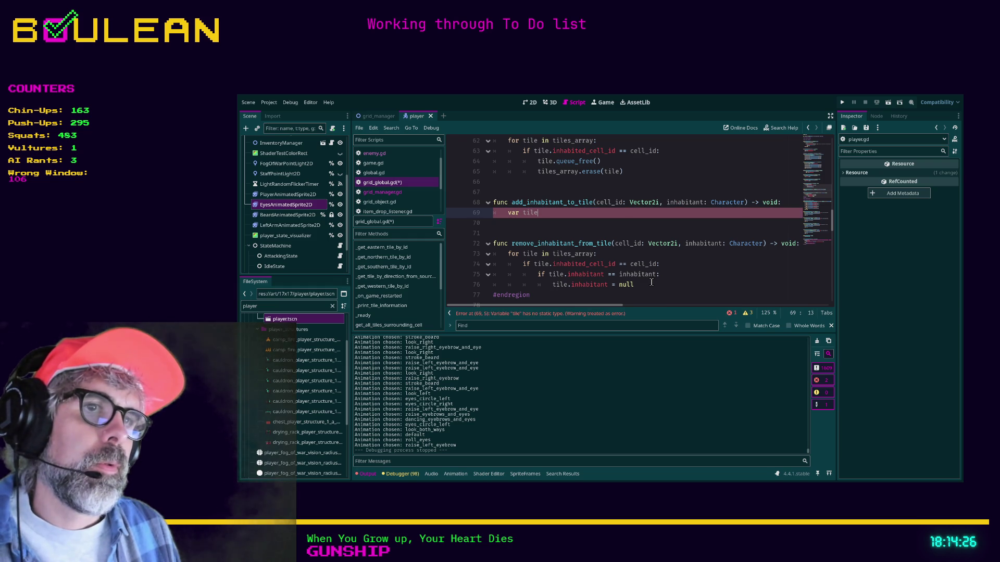
text(: Ti)
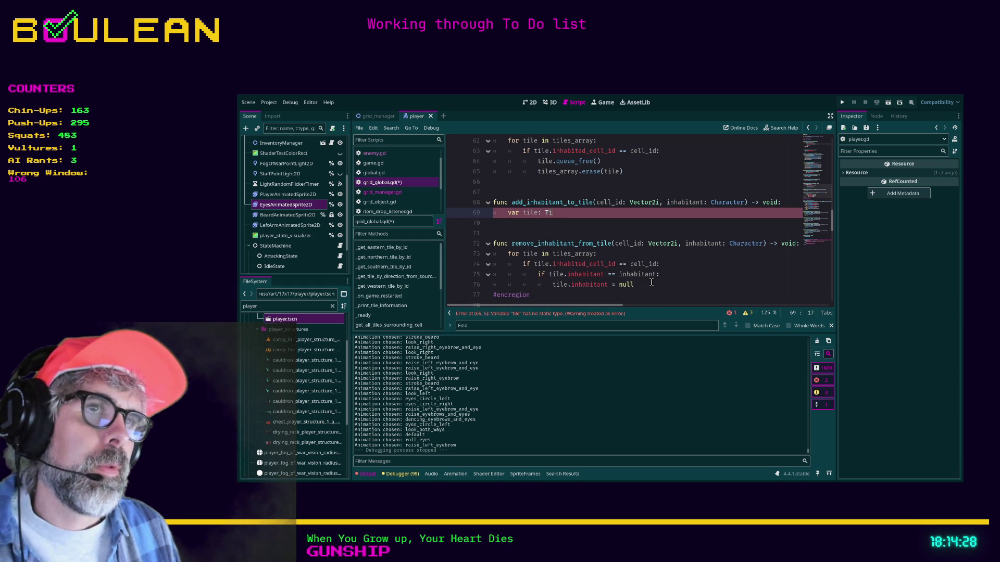
text(le )
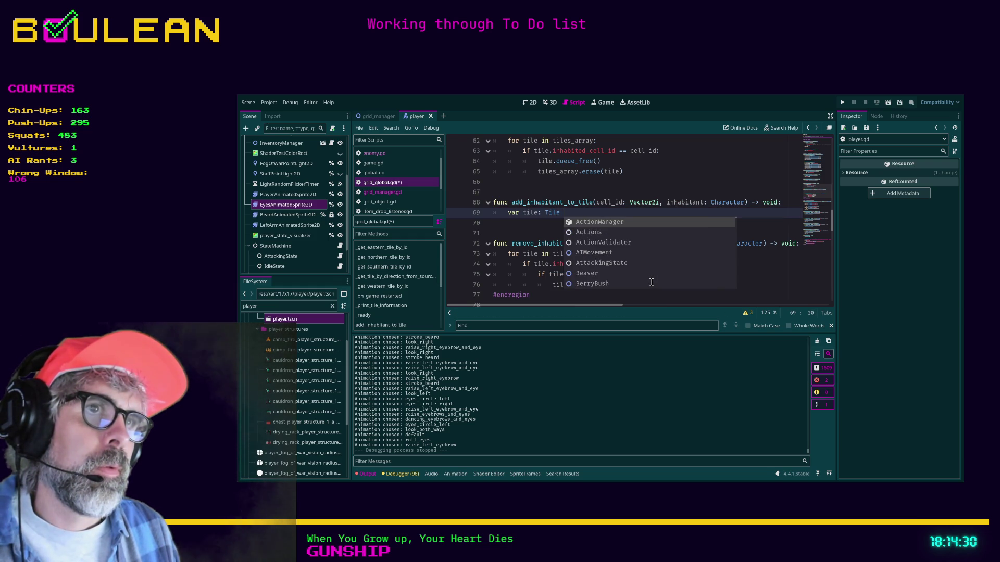
text(= get)
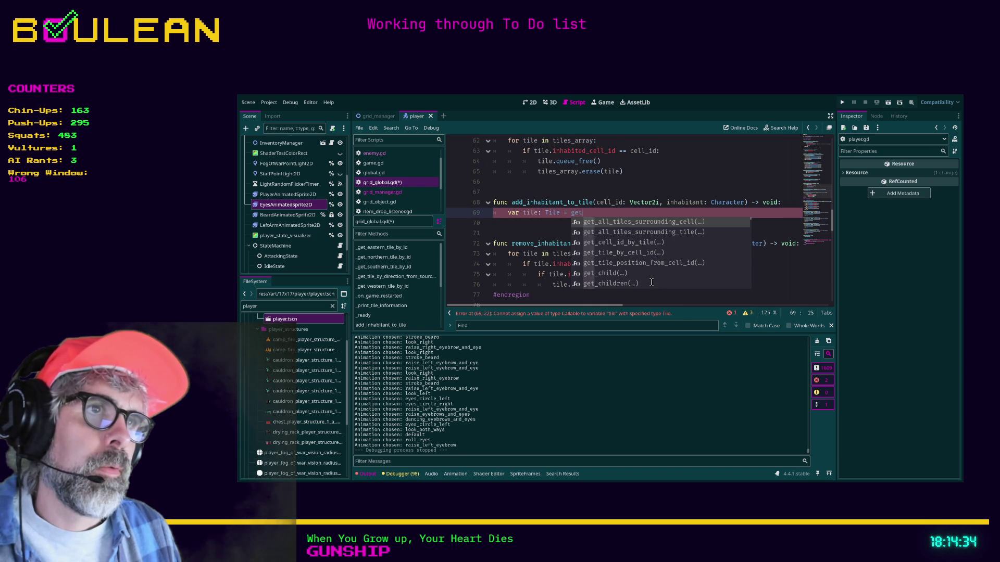
Complete the line as var tile: Tile = get_tile_by_cell_id(cell_id) using autocomplete.
key(Down)
key(Down)
key(Down)
key(Return)
text(cell_id))
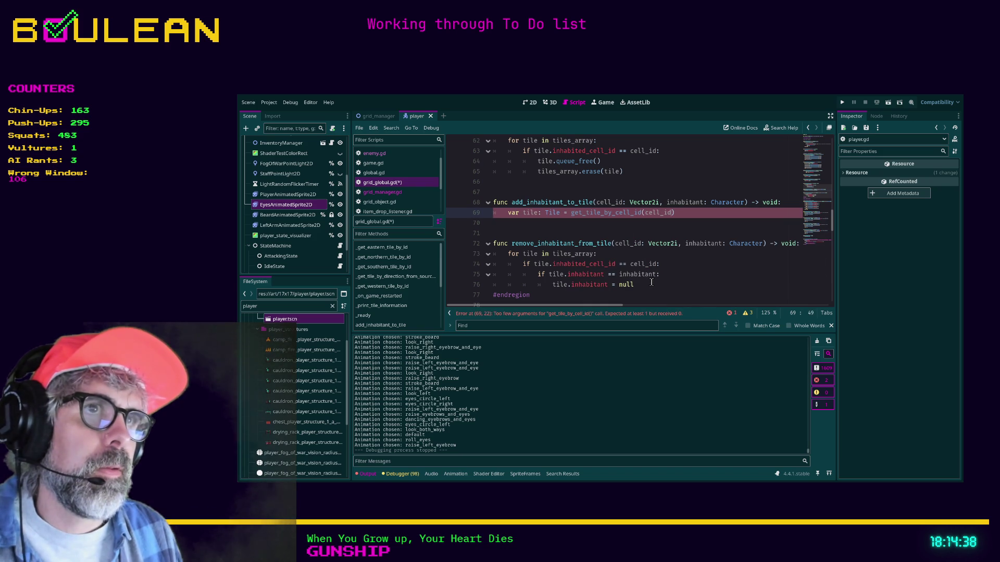
key(Return)
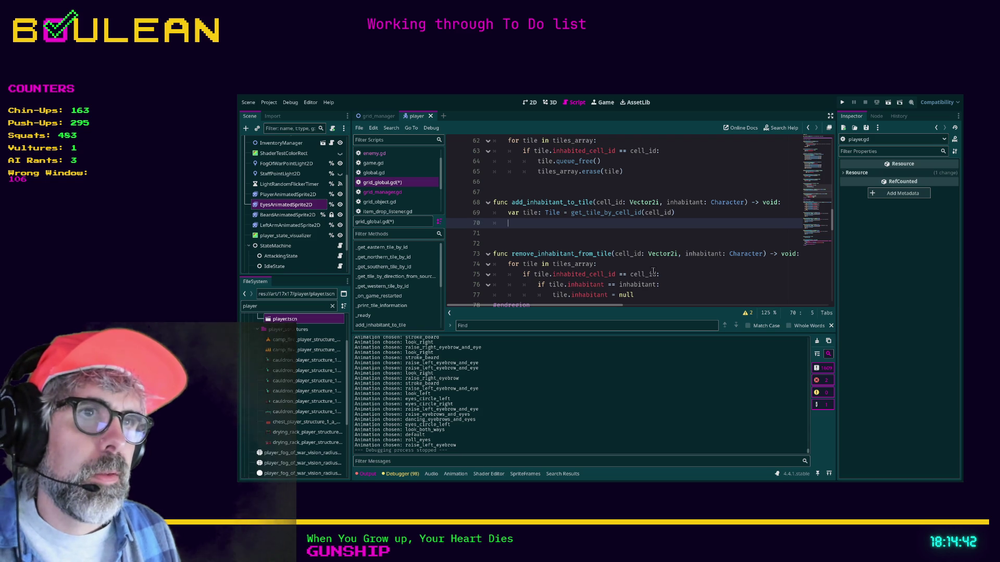
Add tile.inhabitant = inhabitant to the function and save grid_global.gd.
scroll(650, 267, down, 1)
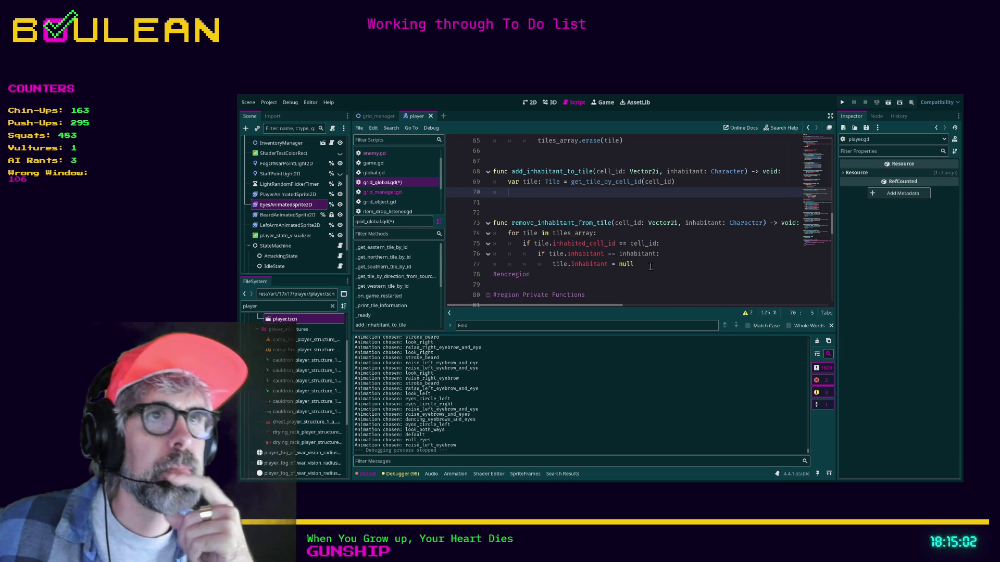
text(tile.inhabitant)
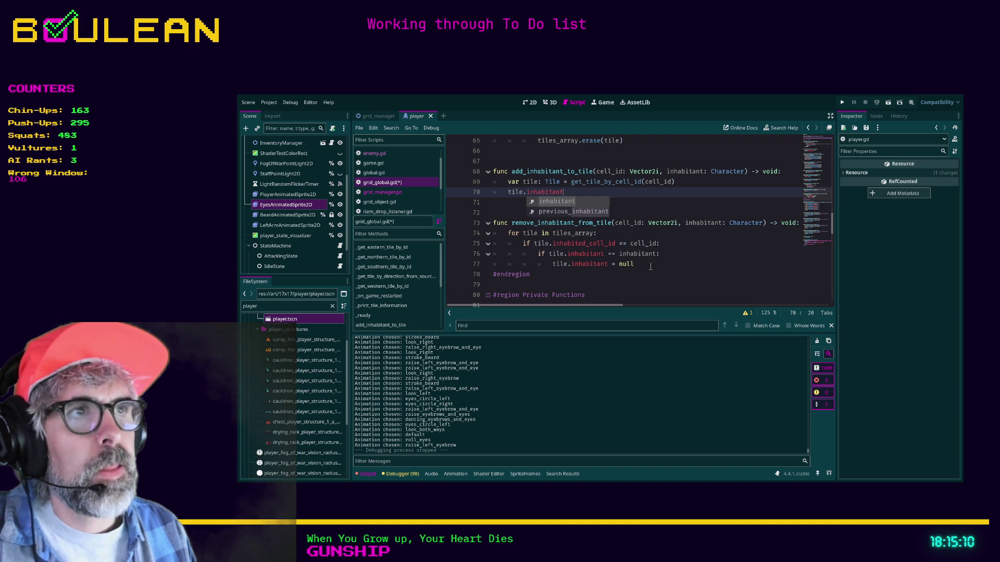
text( =)
text( inhabitant)
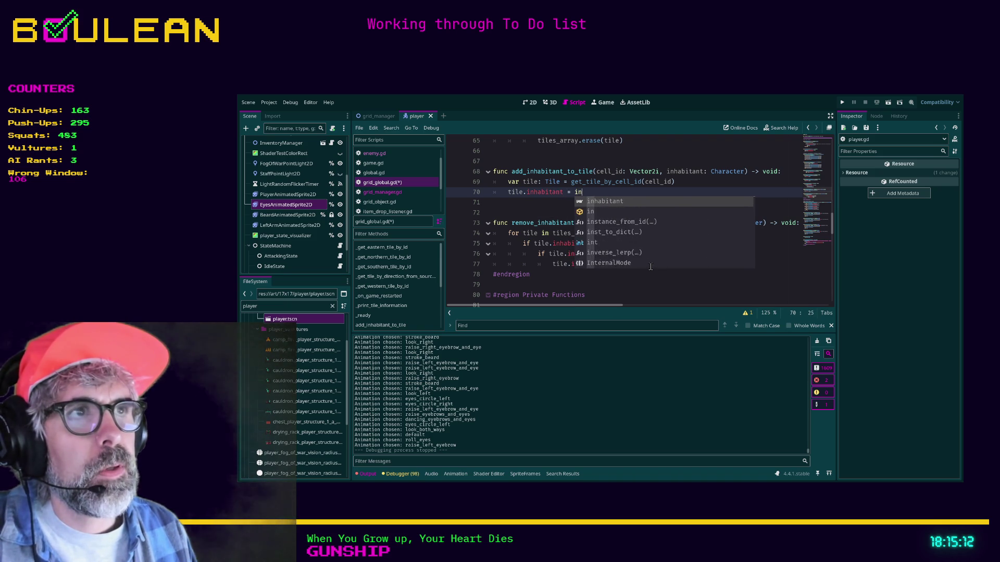
click(650, 267)
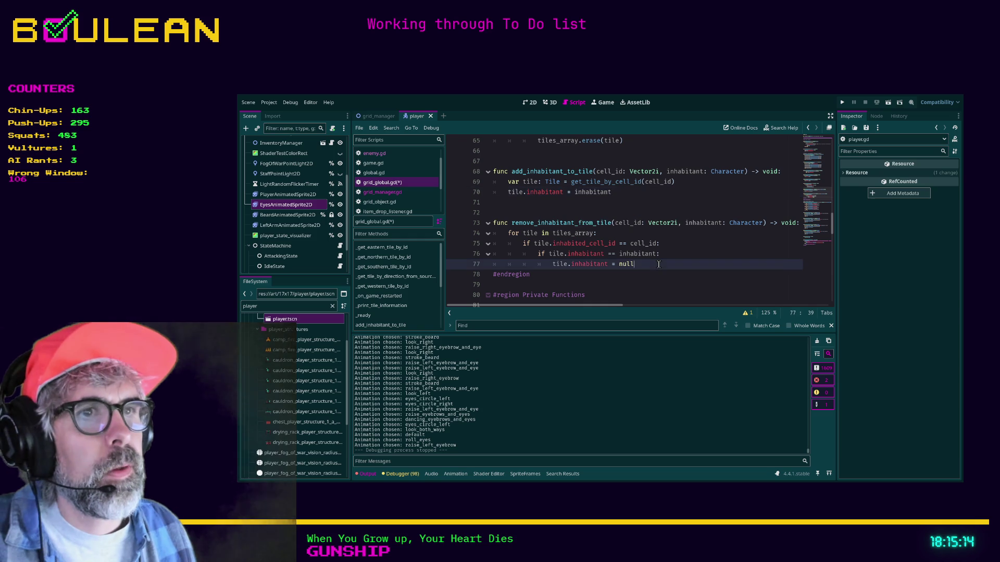
click(577, 209)
key(ctrl+s)
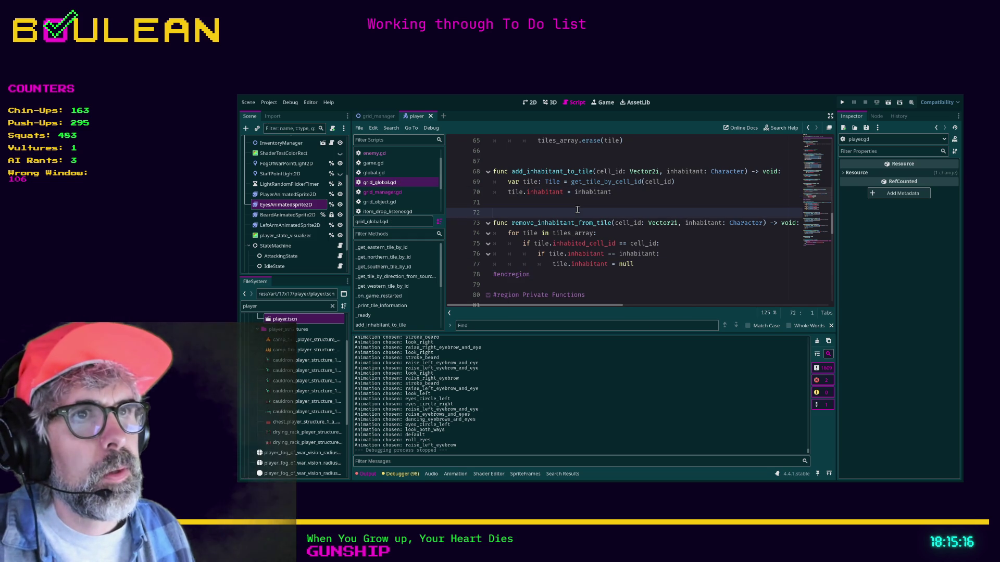
drag(663, 269, 495, 238)
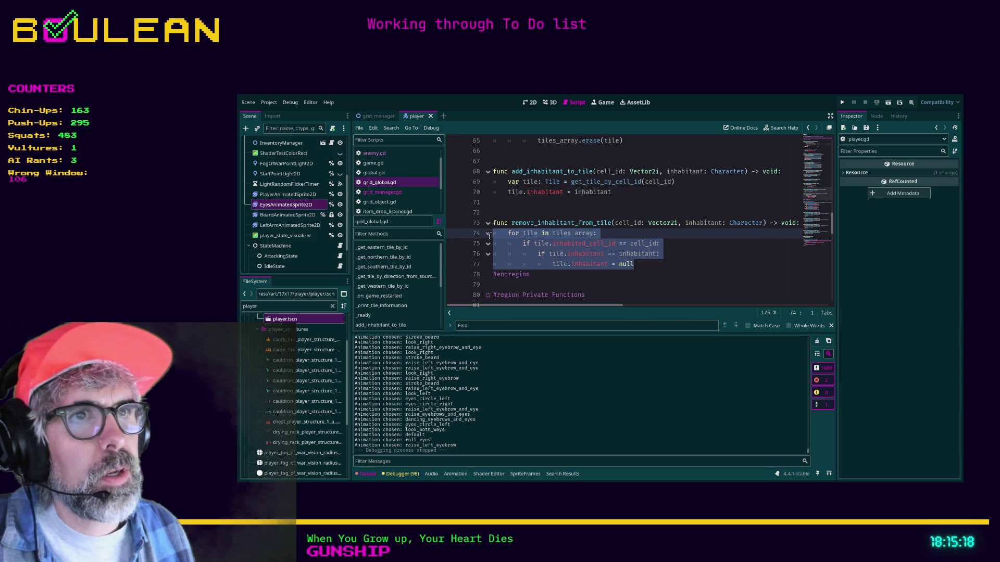
mouse_move(636, 194)
mouse_down()
mouse_move(500, 182)
mouse_move(493, 172)
mouse_up()
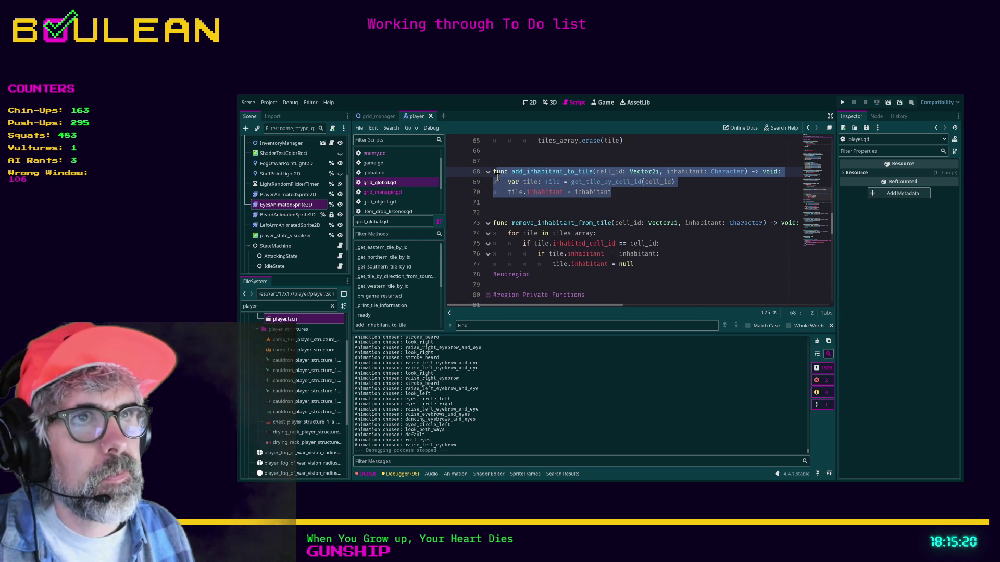
click(510, 204)
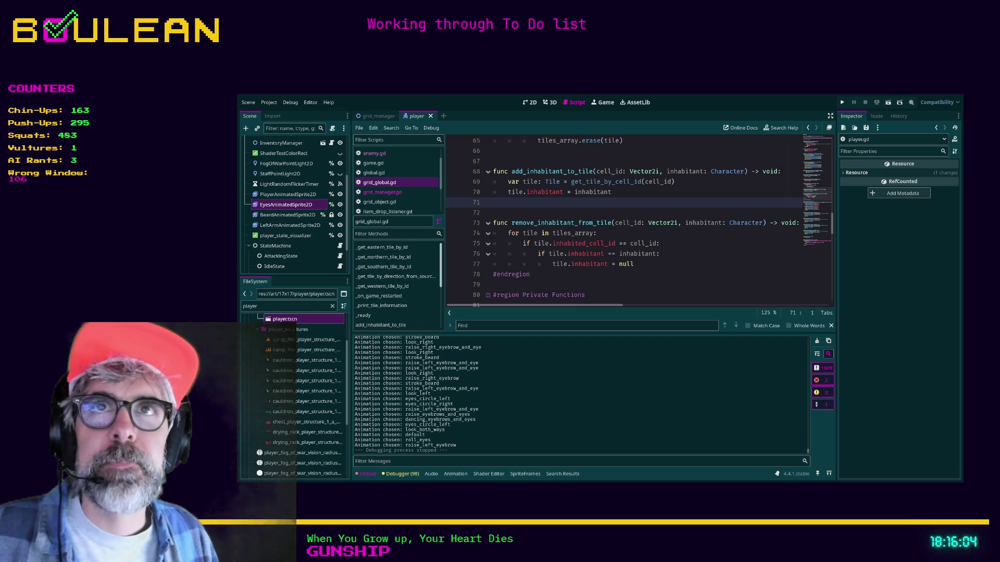
click(560, 279)
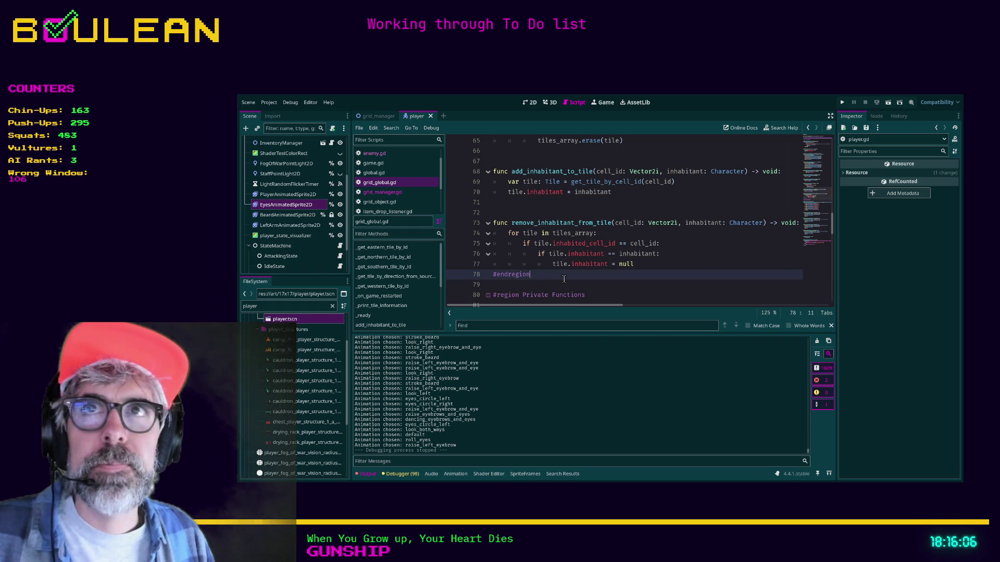
click(646, 265)
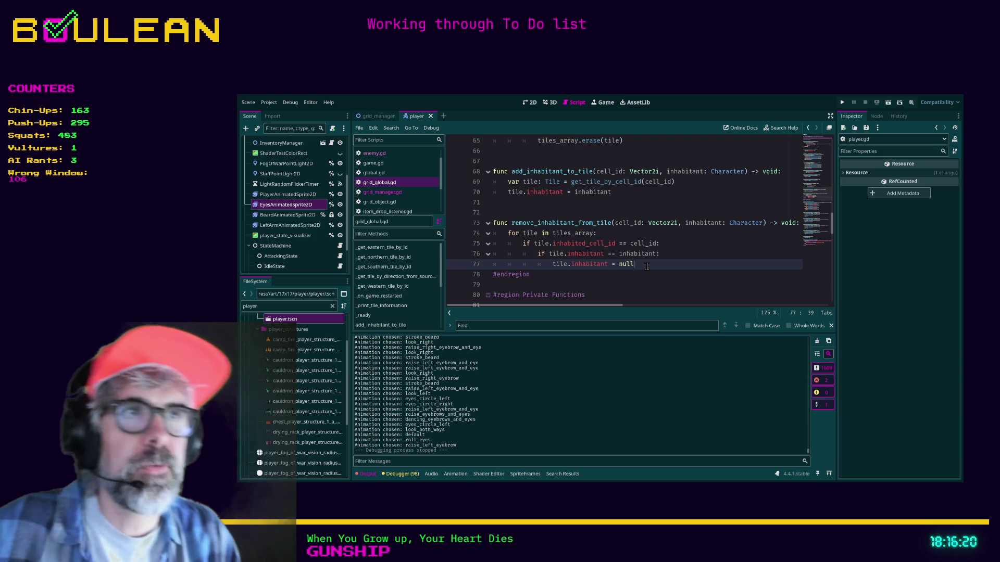
click(505, 234)
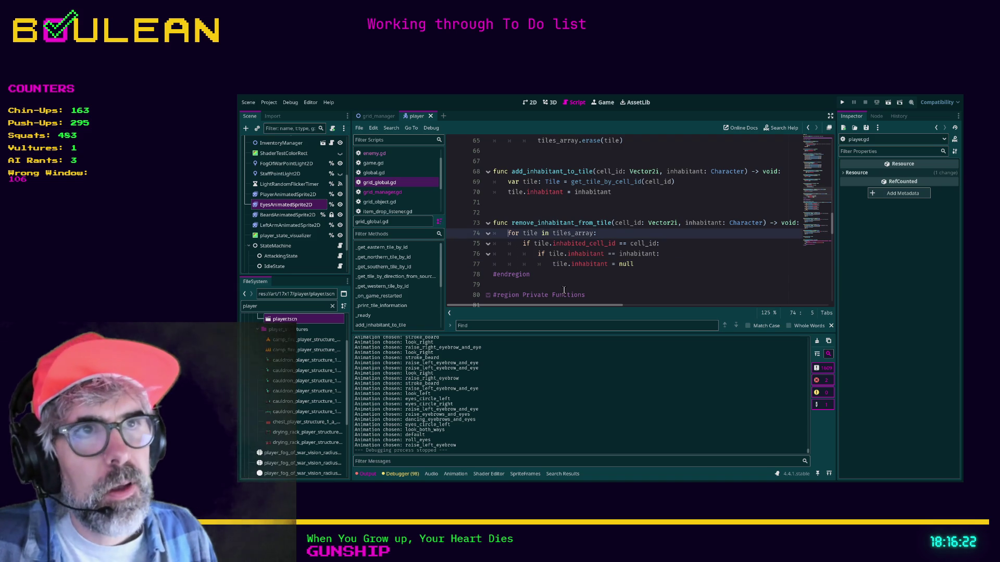
Above the old loop in remove_inhabitant_from_tile, add a tile lookup with get_tile_by_cell_id(cell_id).
key(Return)
key(Up)
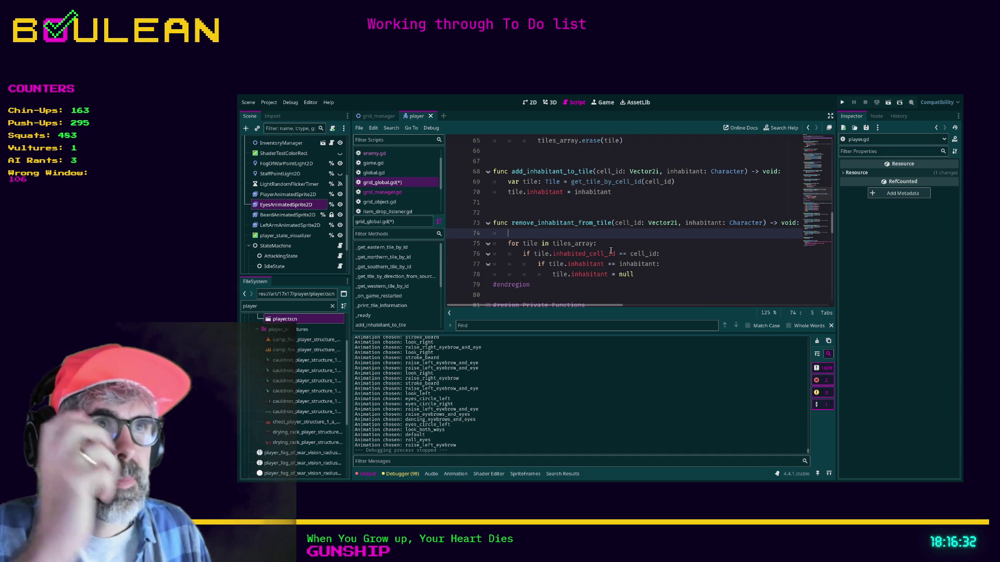
text(var tile: Til)
text(e = get_tile)
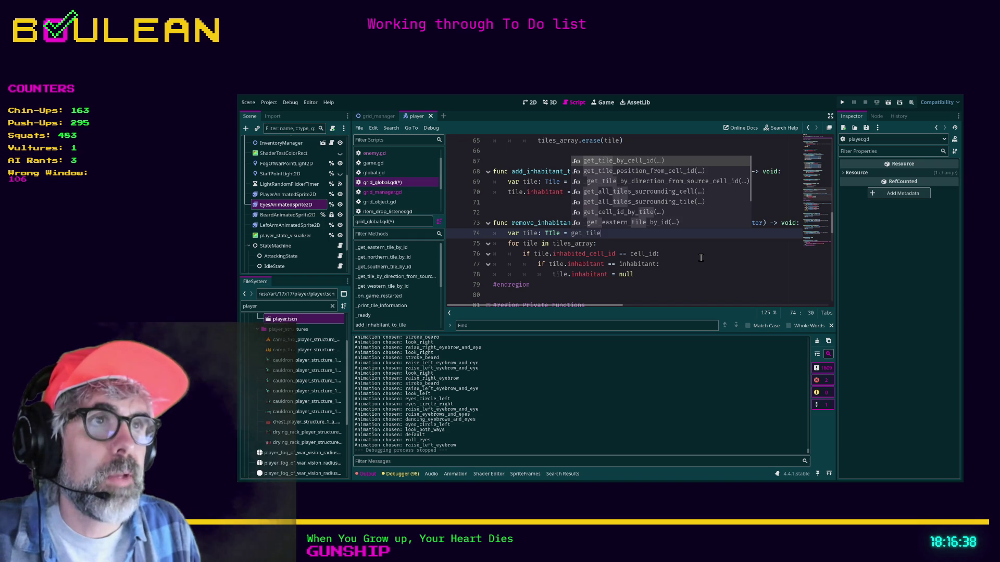
key(Return)
text(cell_id(cell_id)
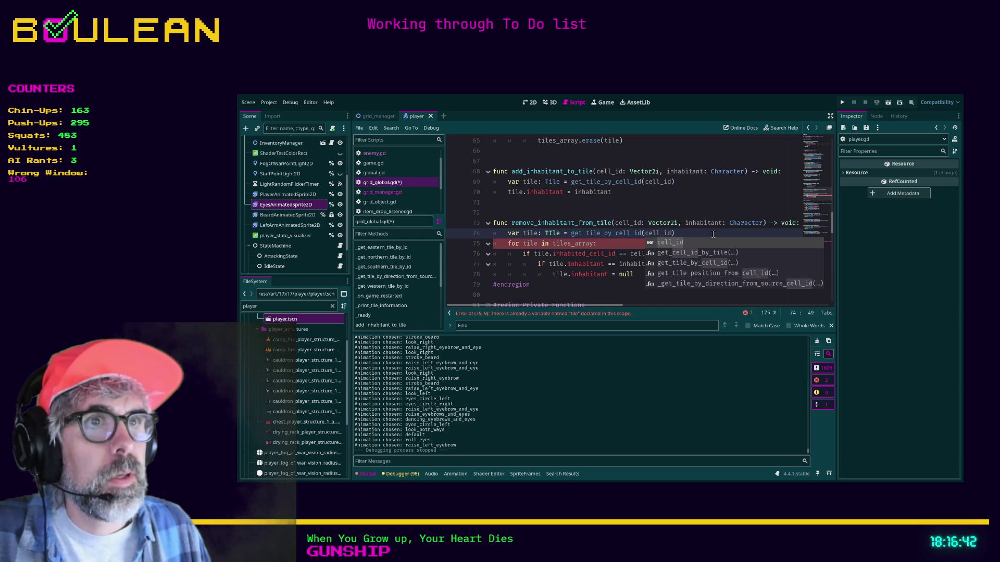
click(702, 236)
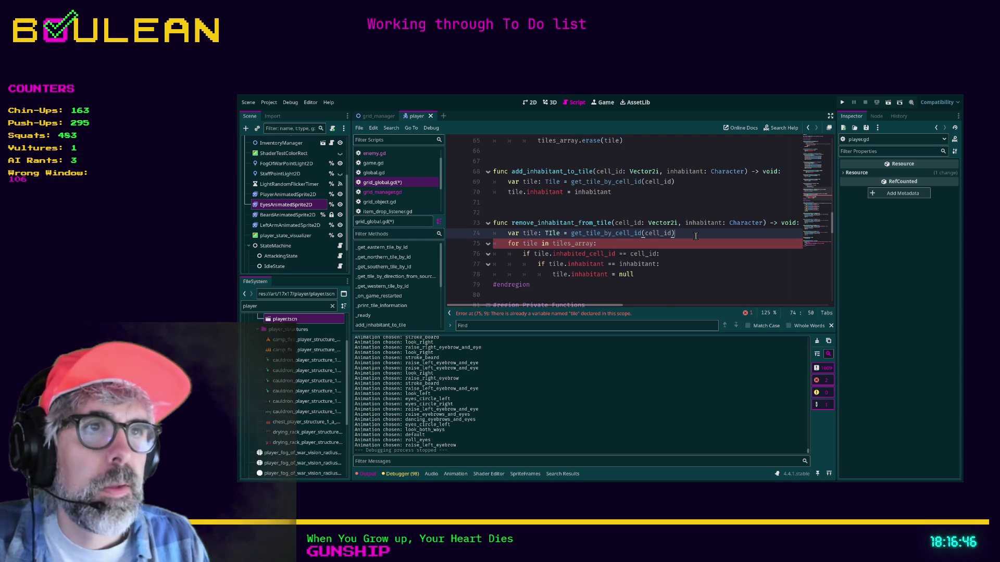
key(Return)
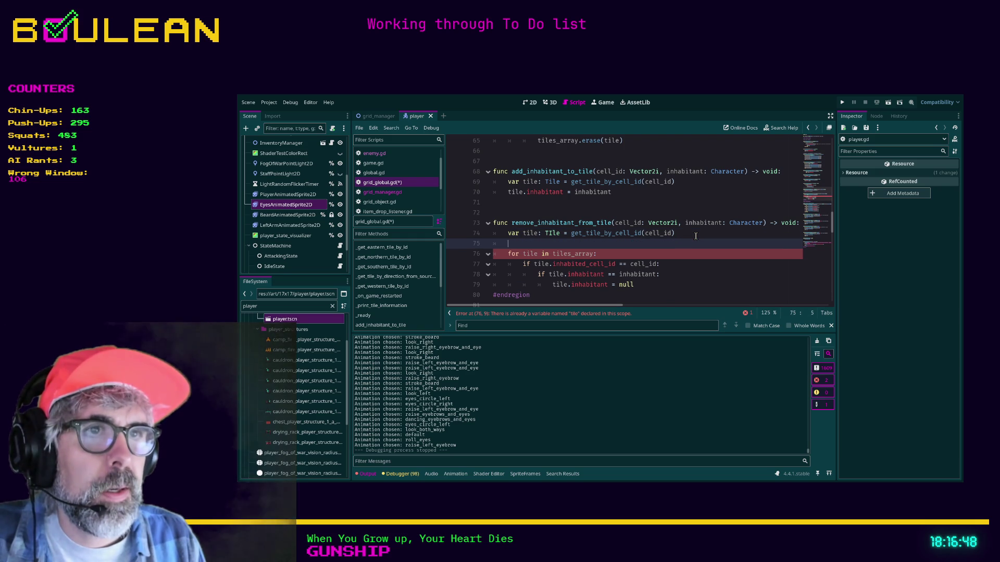
Add 'if tile.inhabitant == inhabitant:' that sets tile.inhabitant = null.
text(if tile)
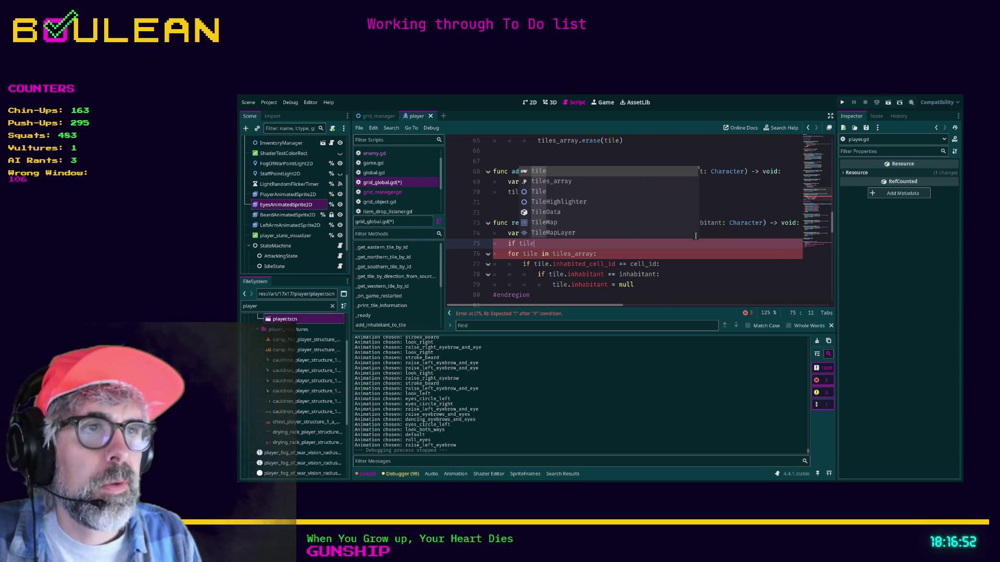
text(.inh)
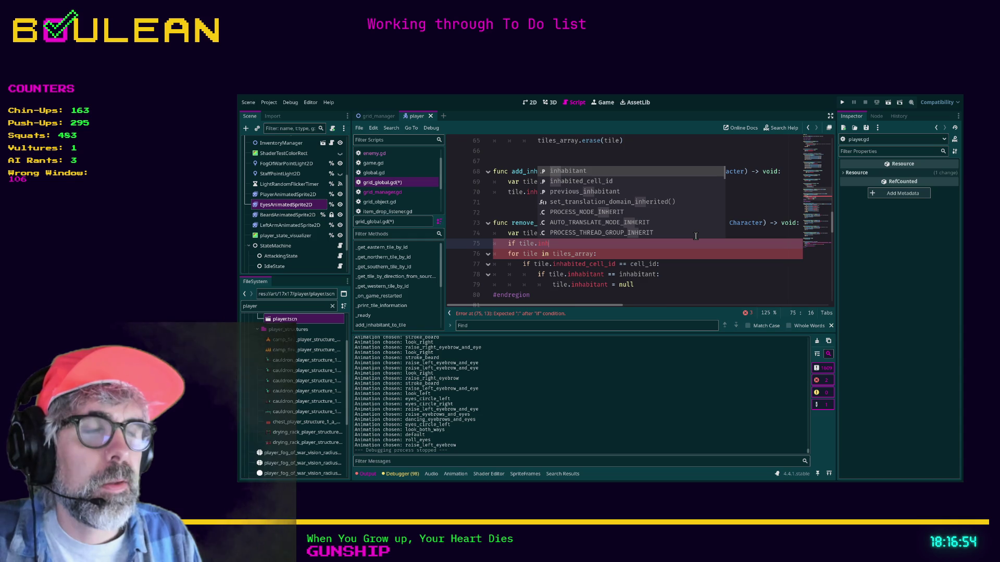
key(Down)
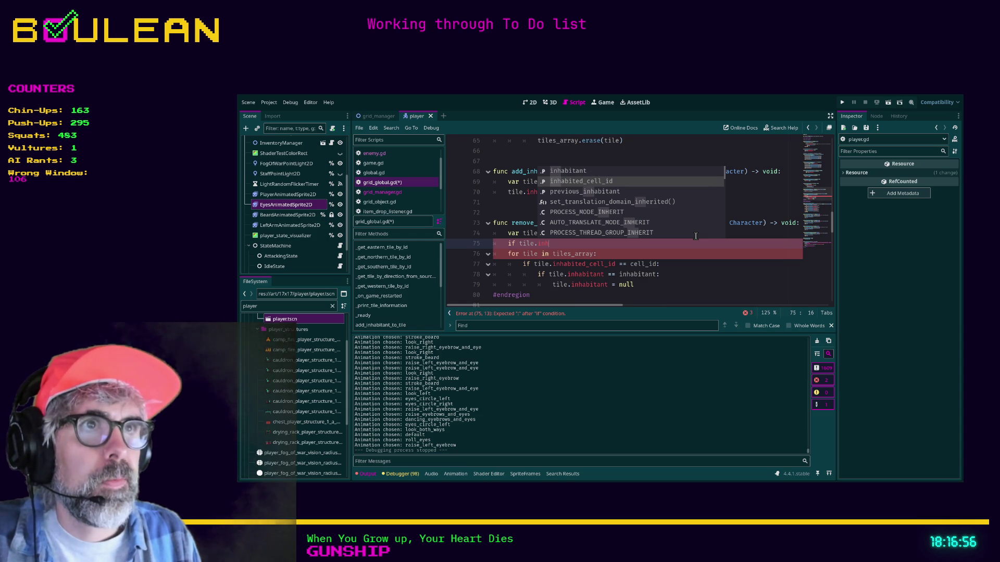
key(Up)
key(Return)
text(==)
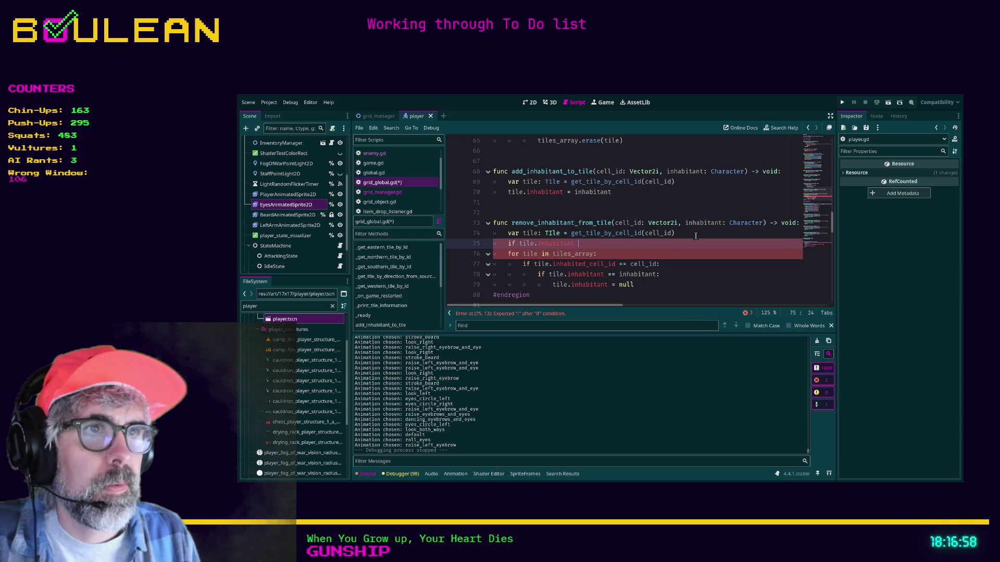
text( inhabitant)
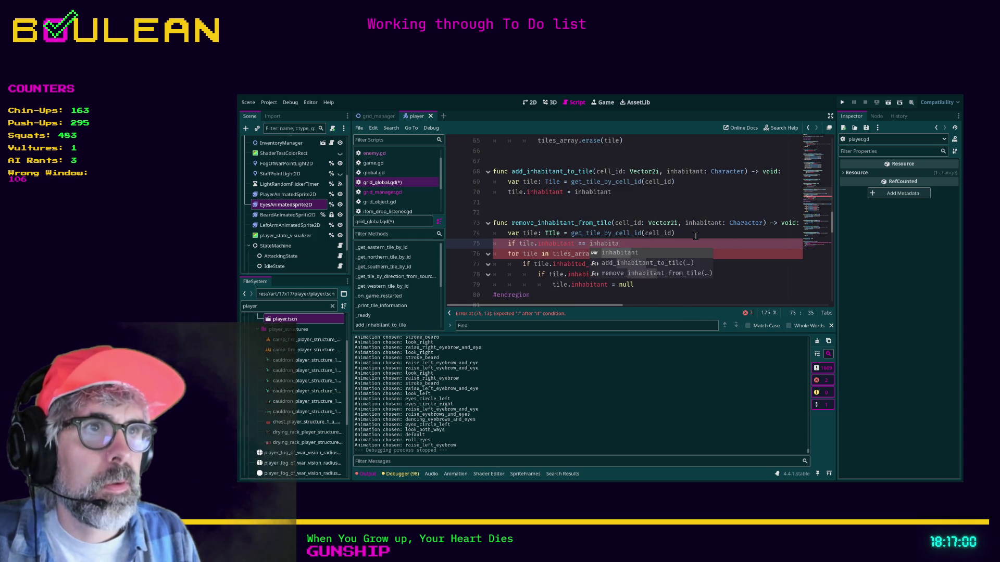
text(:)
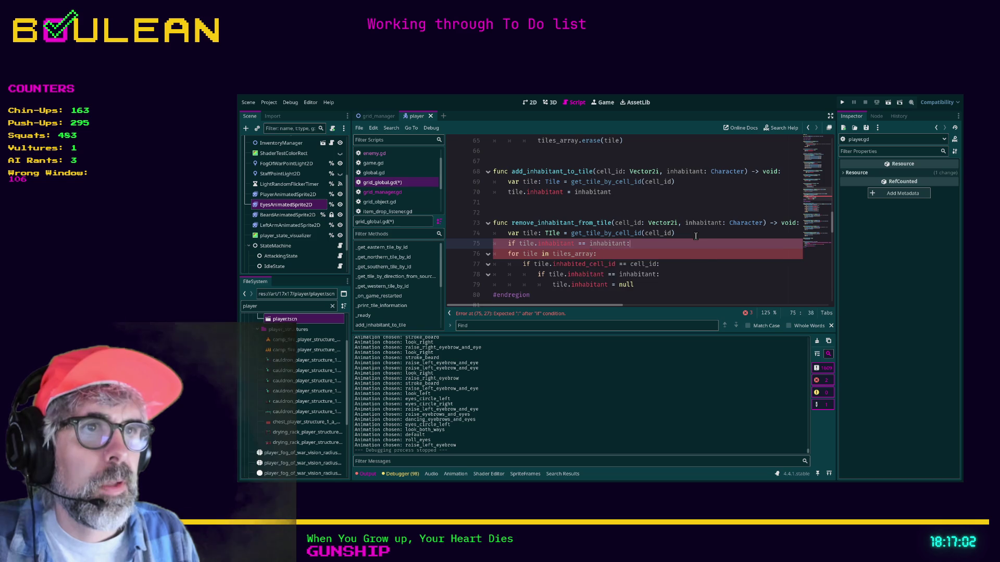
key(Return)
text(tile.inhabitant)
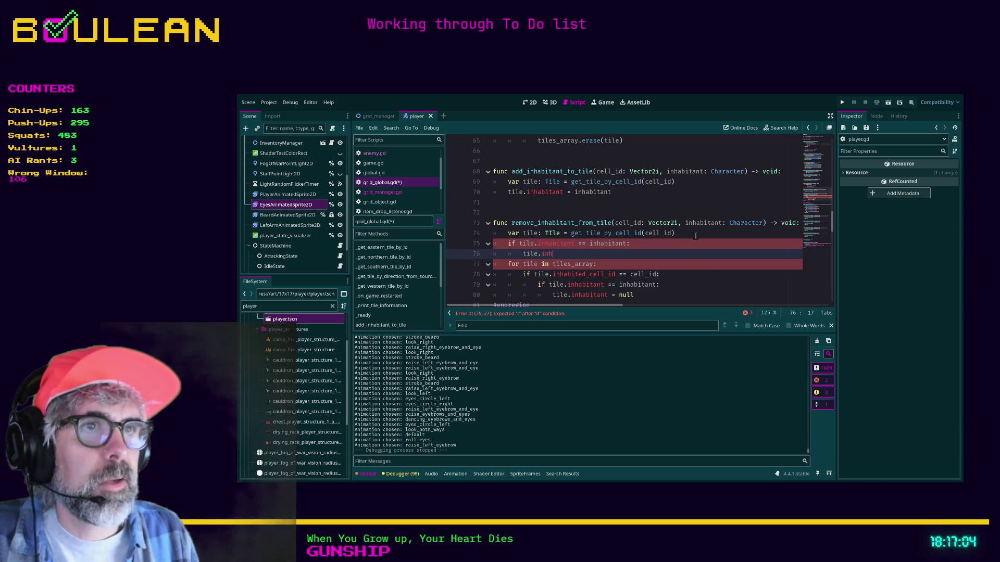
text( = null)
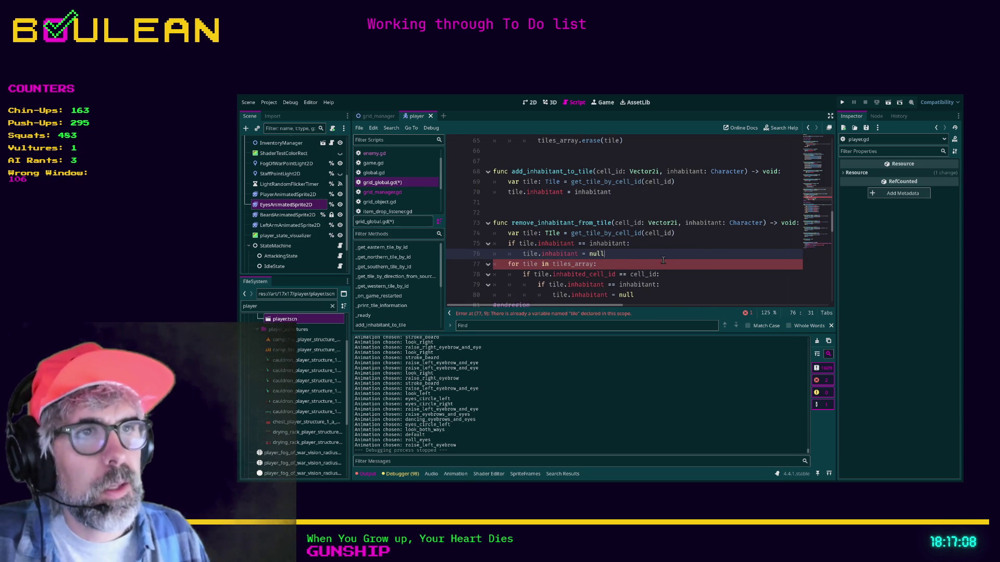
click(657, 285)
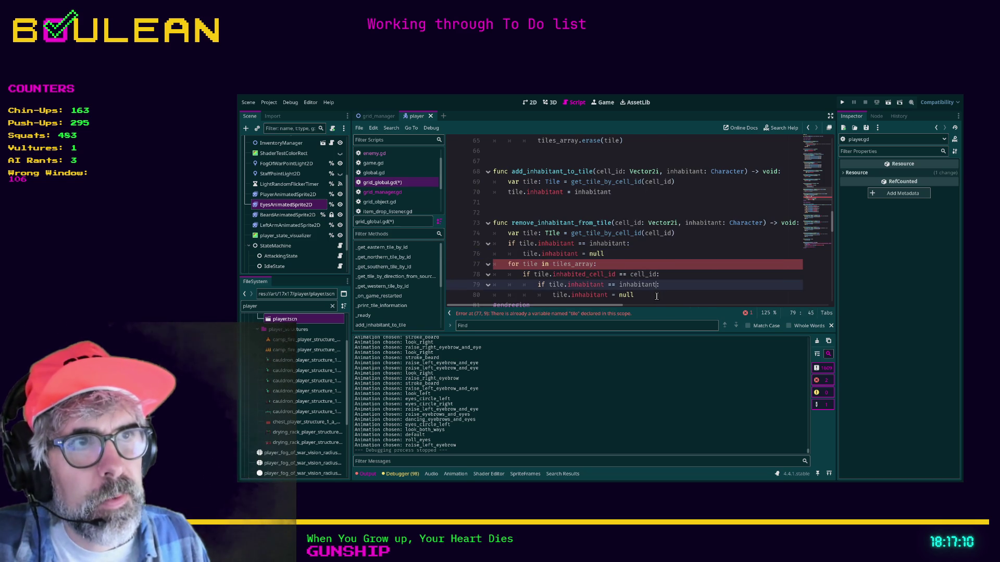
scroll(658, 296, down, 1)
click(627, 233)
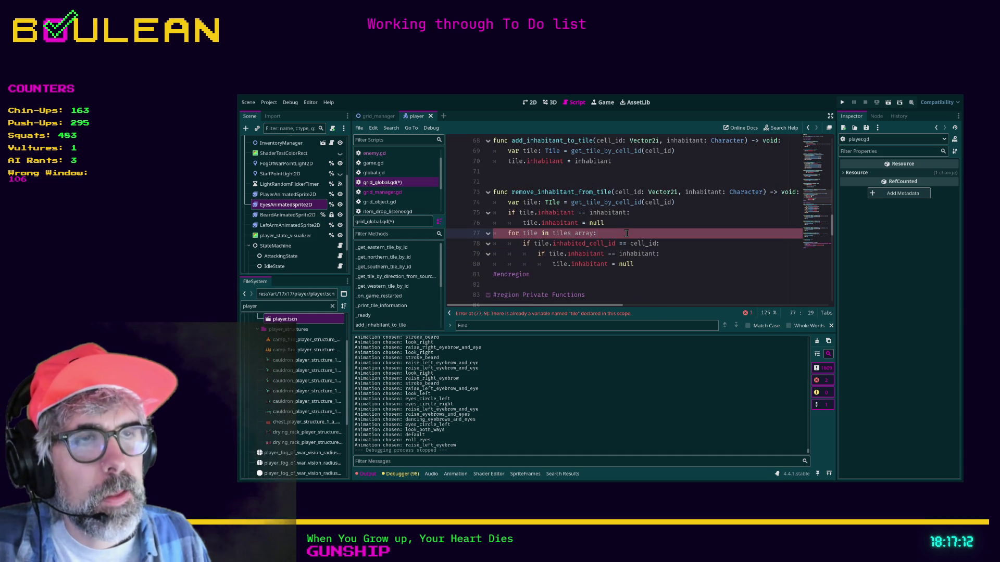
Comment out the old loop on lines 77–80 and correct TIle to Tile on line 74.
mouse_move(639, 267)
mouse_down()
mouse_move(494, 236)
mouse_move(489, 225)
mouse_move(483, 232)
mouse_up()
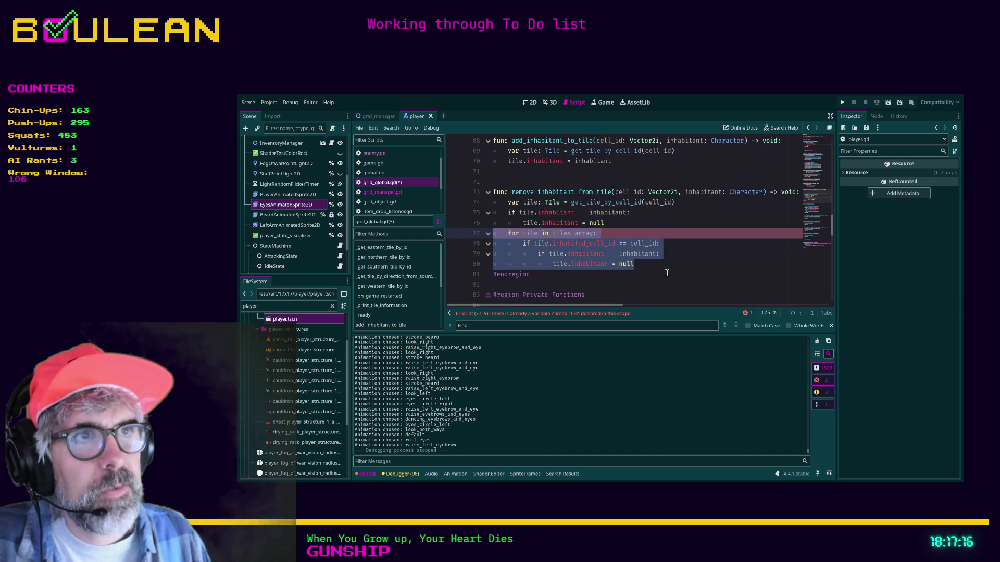
key(ctrl+k)
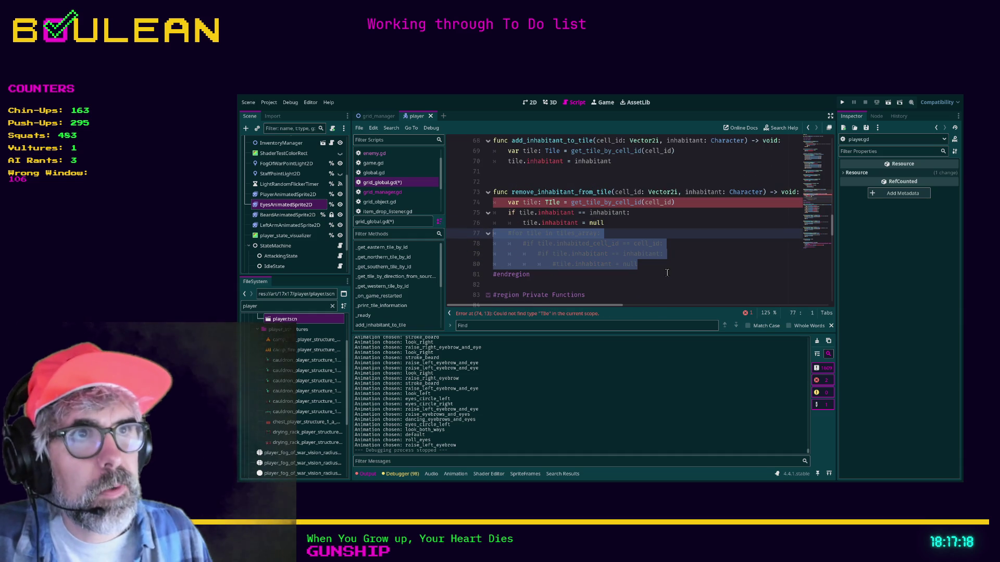
click(551, 201)
key(BackSpace)
text(i)
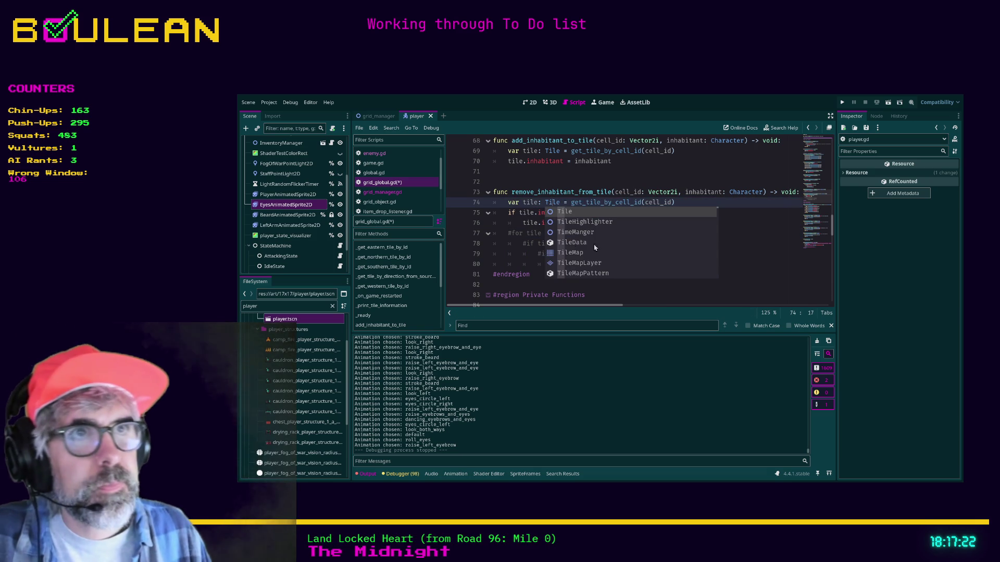
click(741, 264)
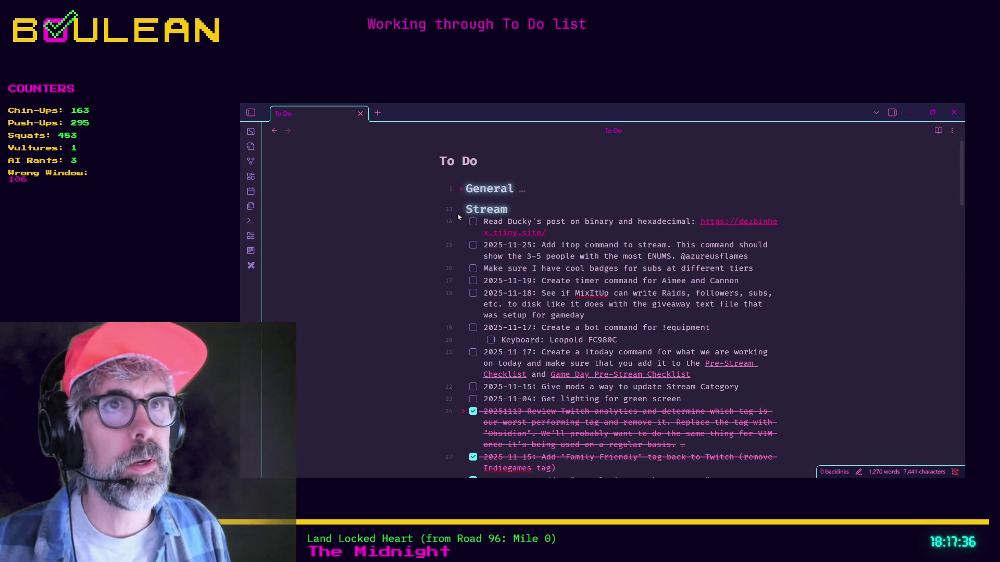
Add a to-do dated 25-11-29 after item 87 about making tile.inhabitant an array.
click(461, 209)
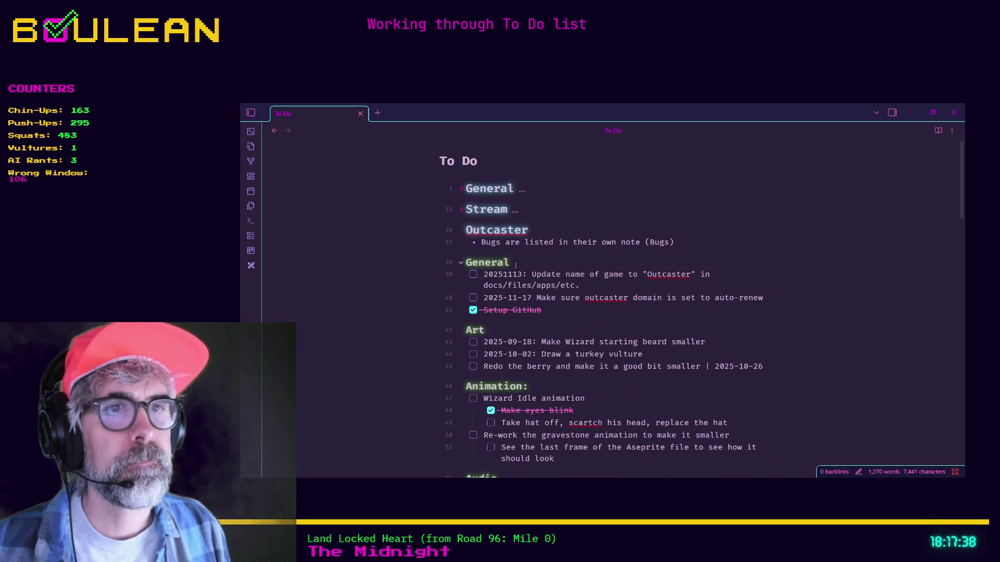
scroll(515, 265, down, 5)
scroll(516, 265, down, 2)
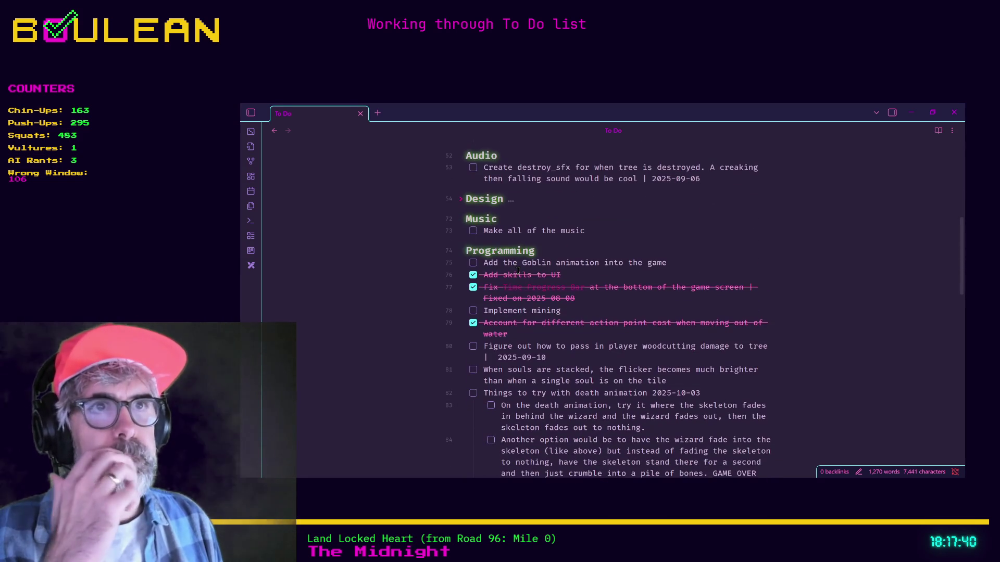
scroll(518, 270, down, 4)
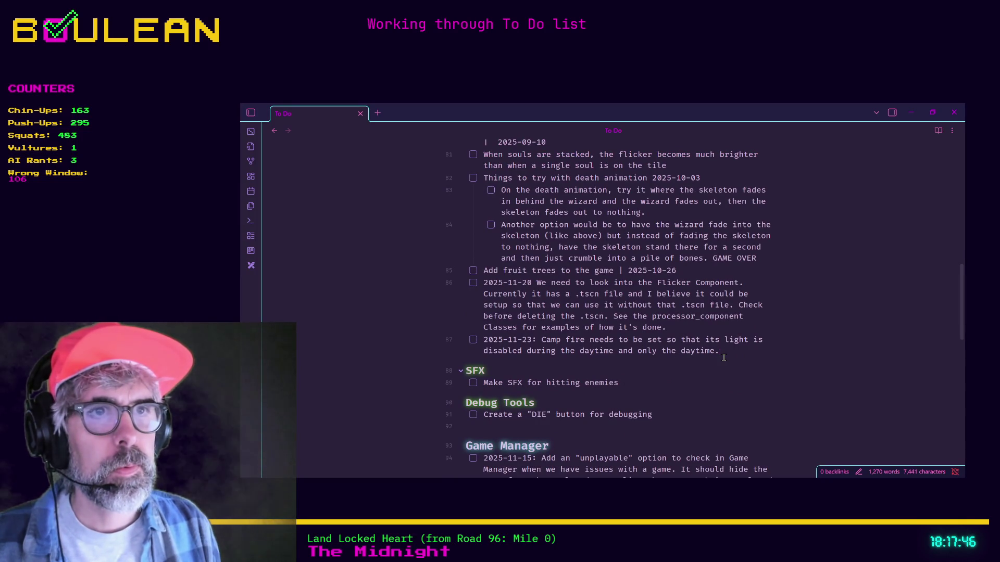
click(723, 358)
key(Return)
text(25-)
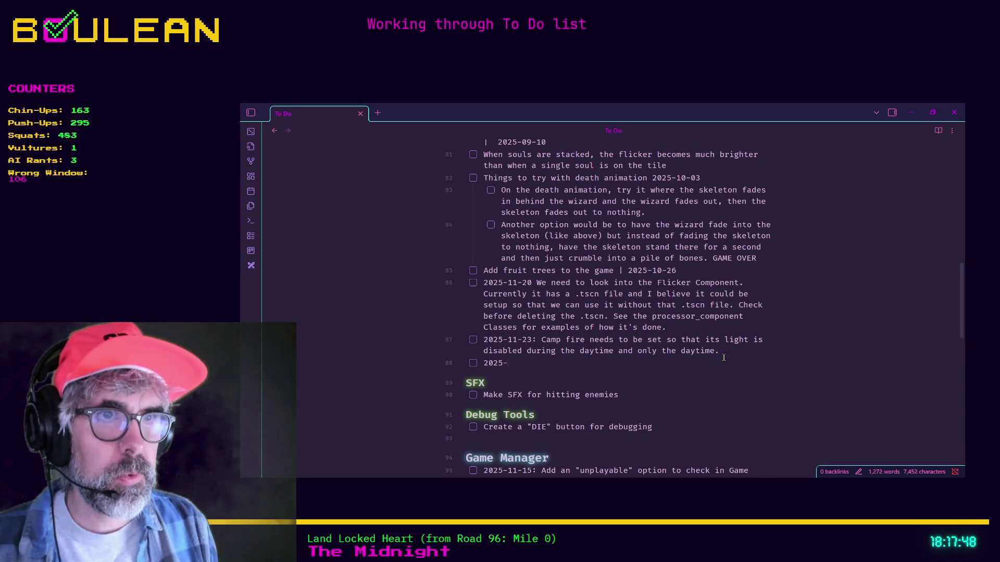
text(11-29)
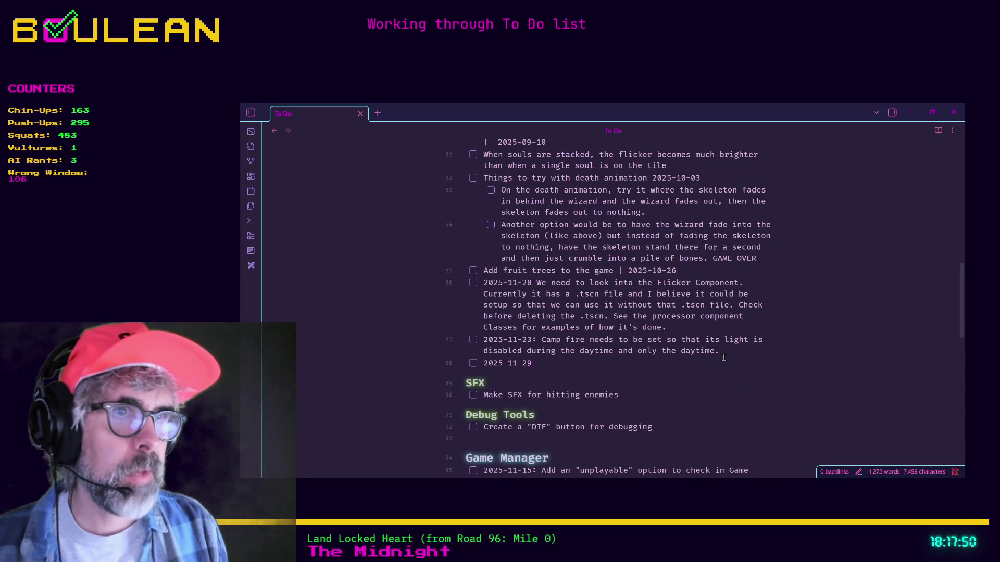
text(:)
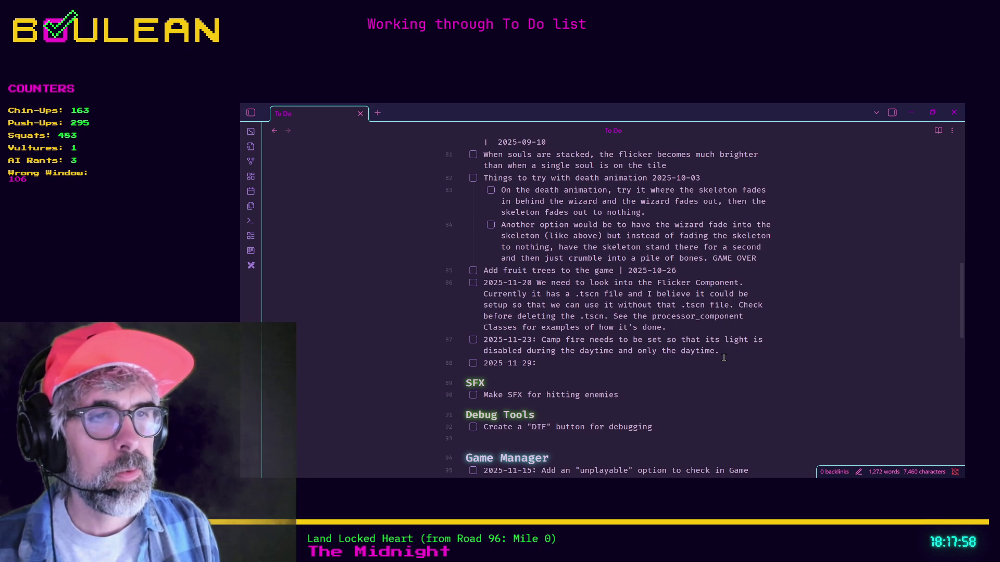
text(Upd)
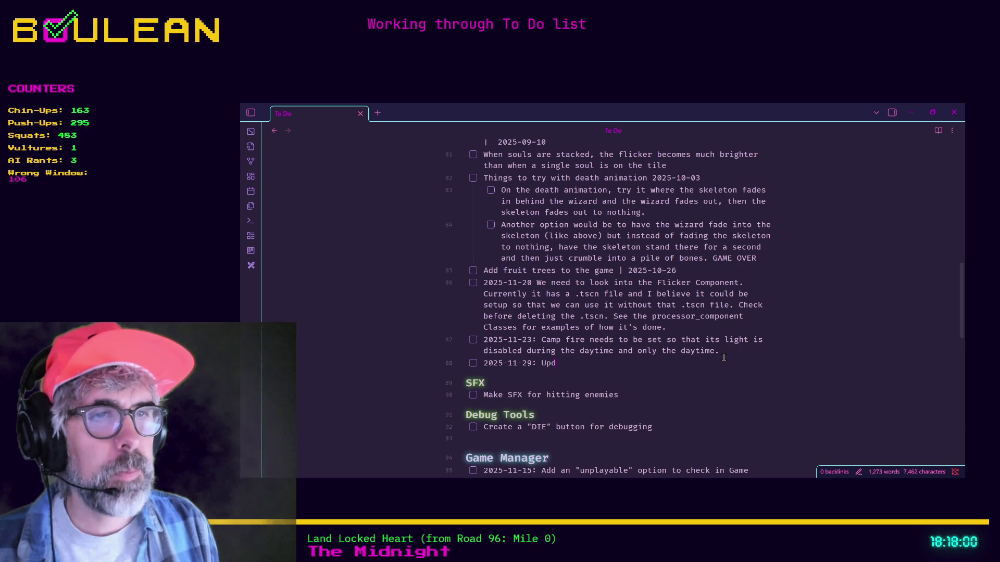
text(ate tileinha)
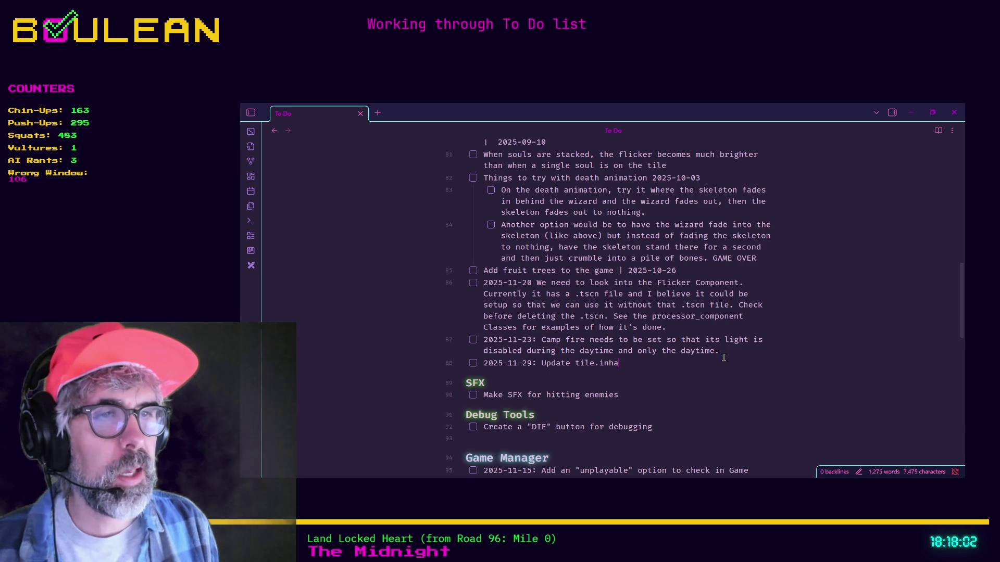
text(bitant so that it is an array)
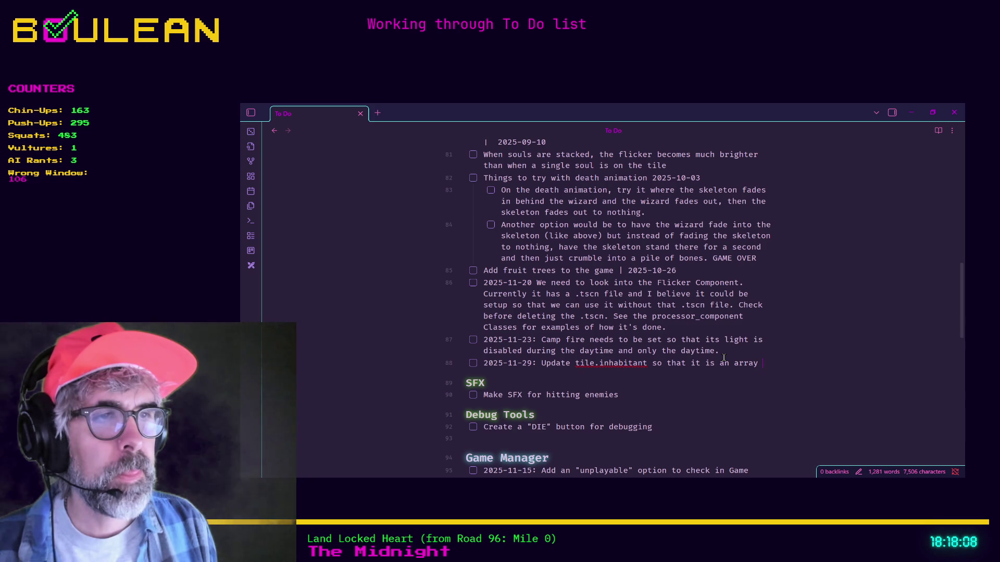
text( . T)
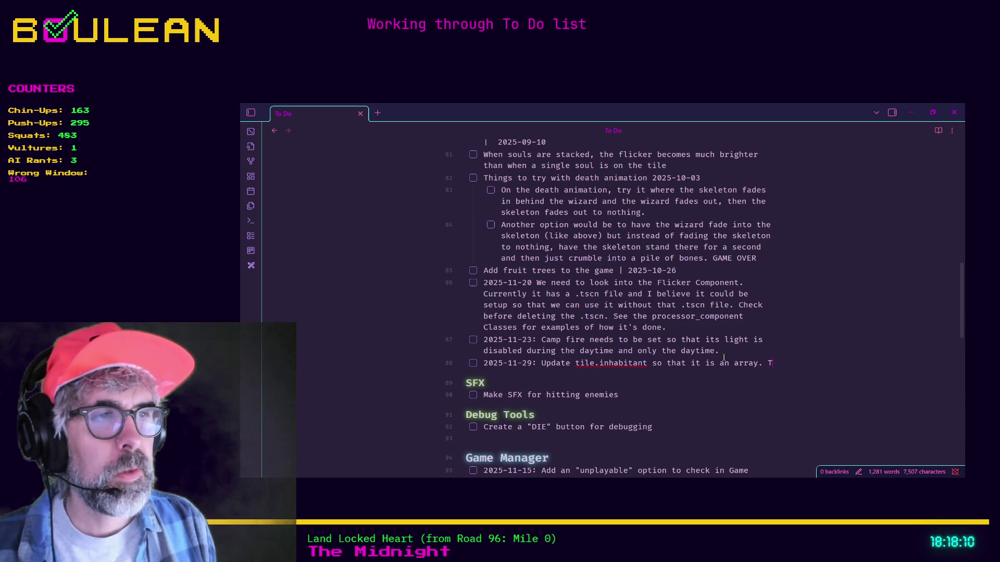
text(his will allow us to )
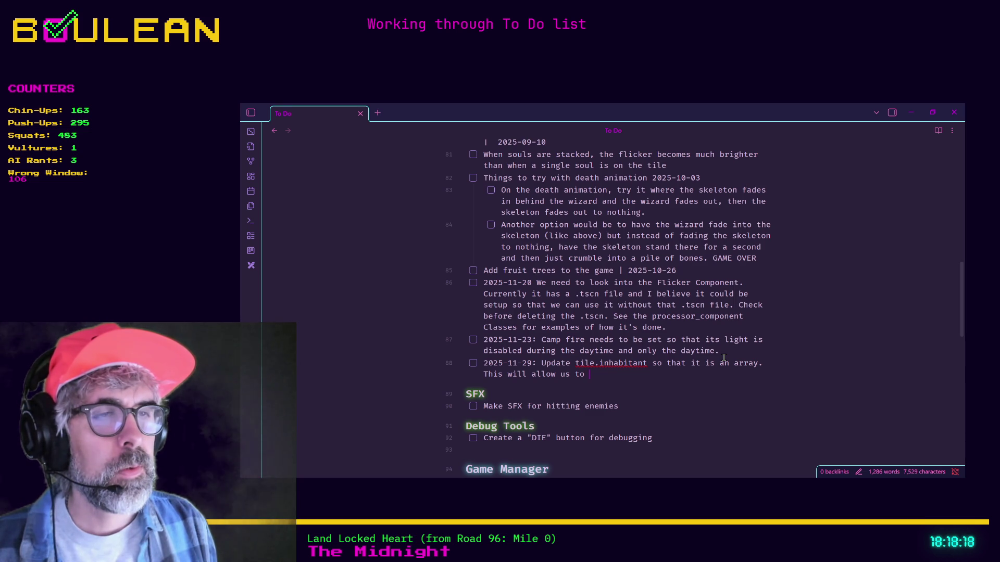
Reword the to-do to 'Change tile.inhabitant variable to an array.' for multiple inhabitants, then minimize Obsidian.
text(track mu)
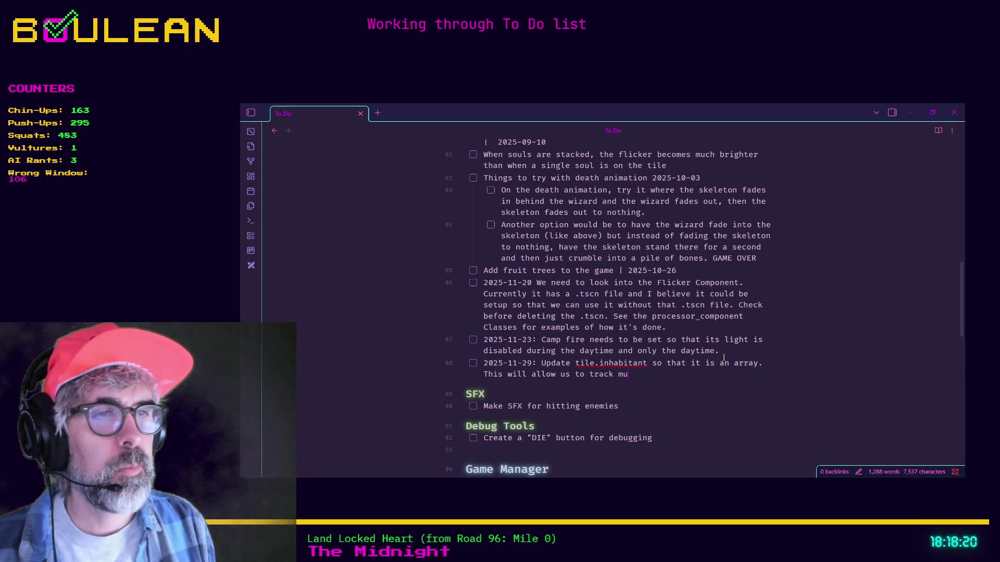
text(ltiple inhabit)
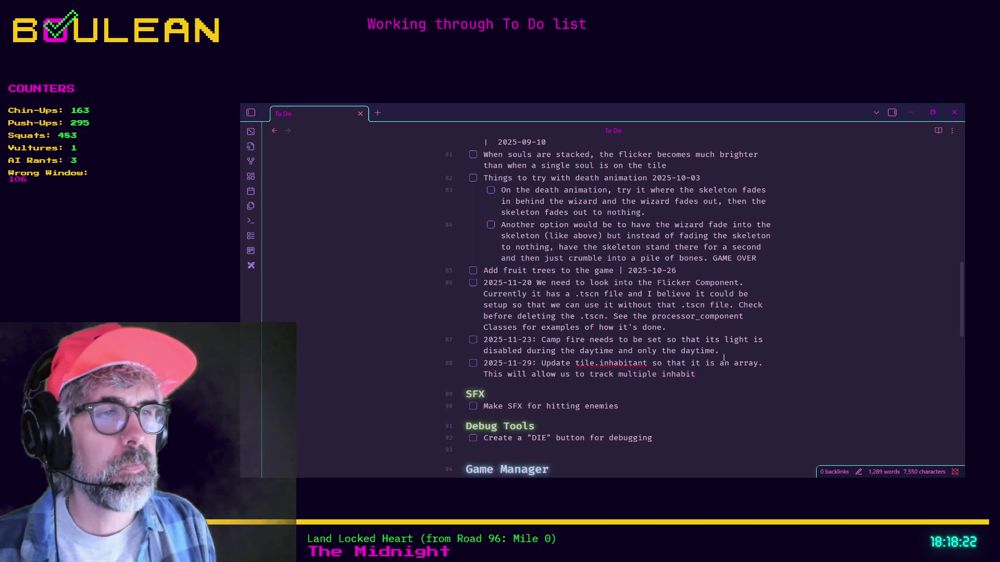
text(ant on a tile)
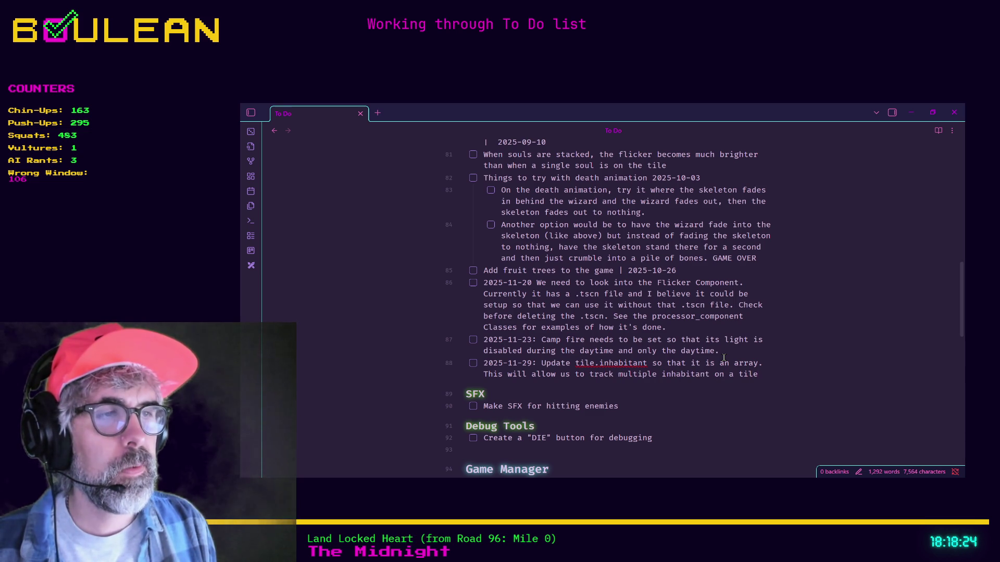
text(. For example: A tile with a mushroom )
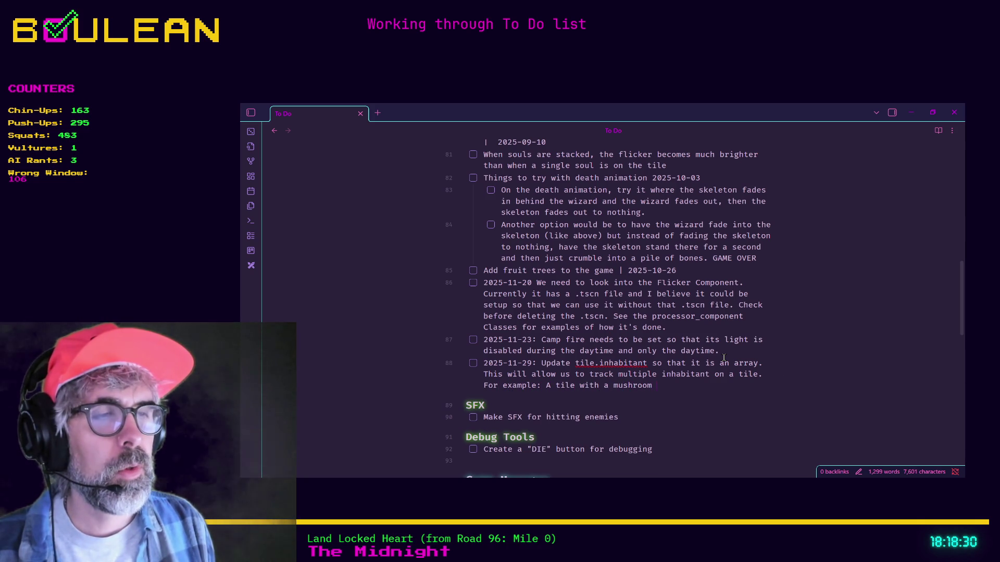
text(and )
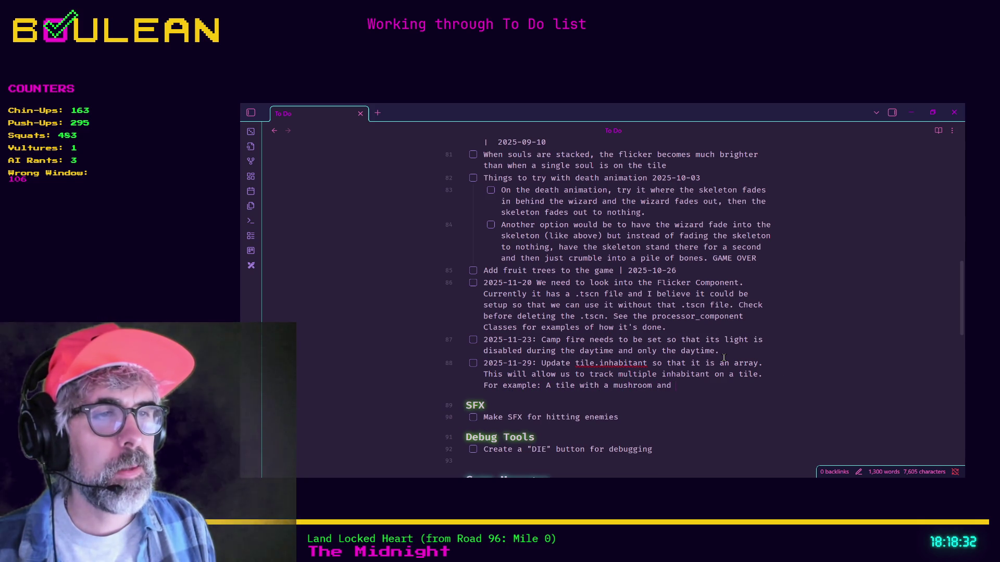
text(a Gobl)
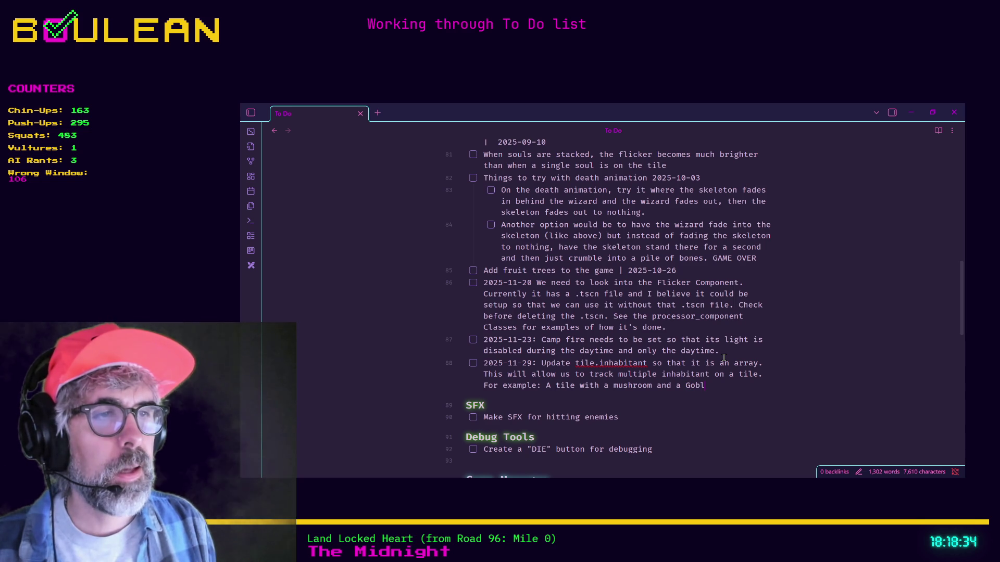
text(in on it.)
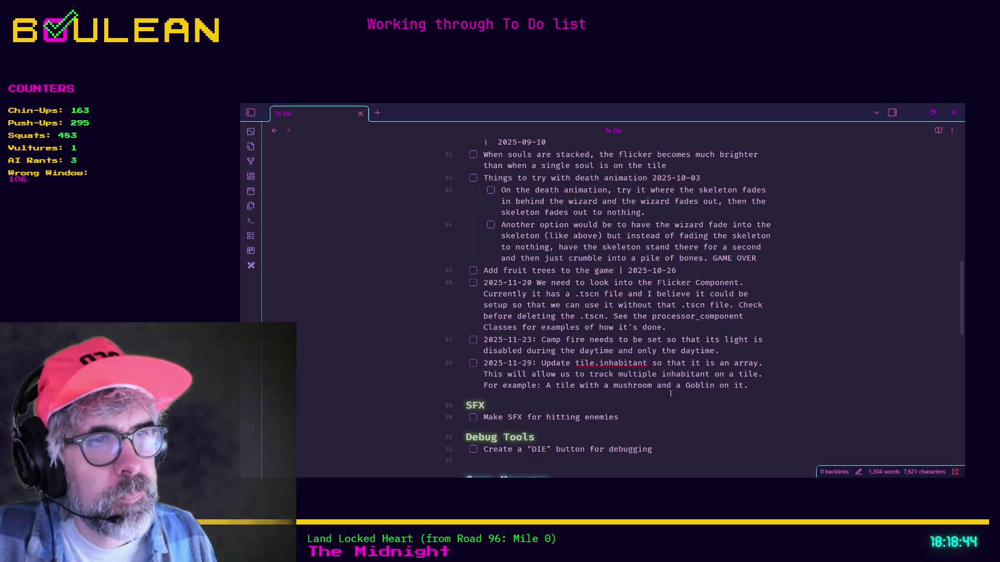
text(variable)
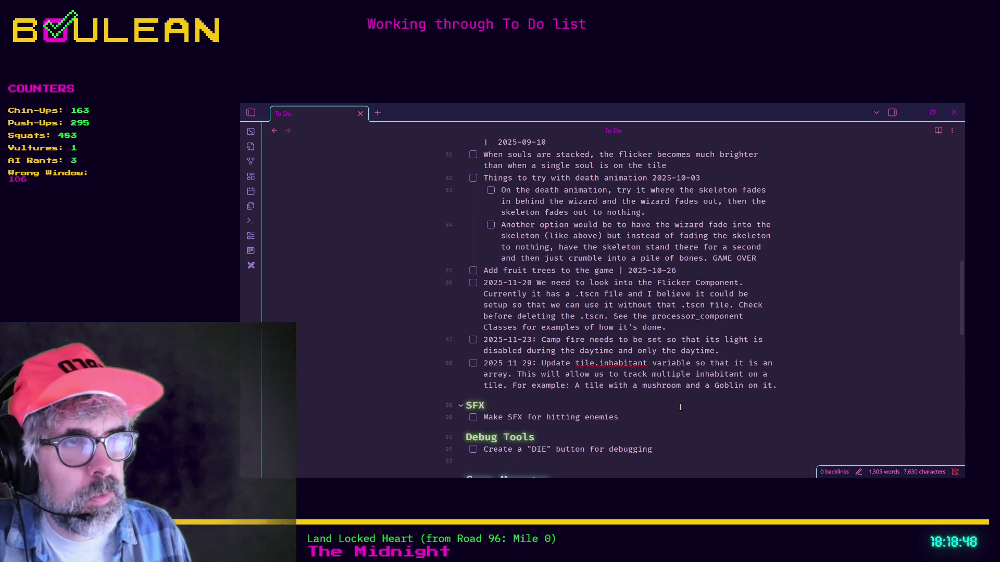
key(BackSpace)
key(BackSpace)
key(BackSpace)
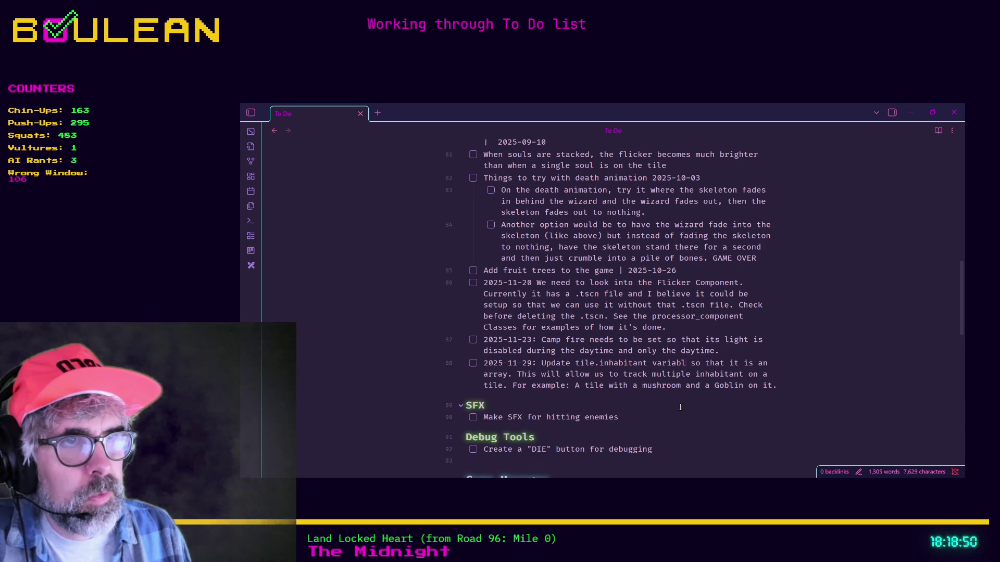
key(BackSpace)
key(BackSpace)
key(BackSpace)
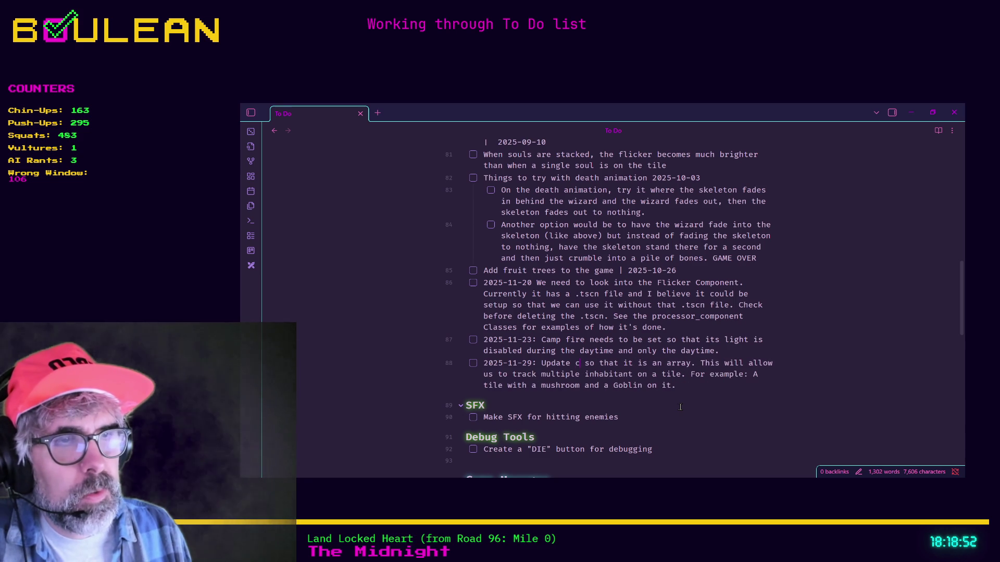
text(Change tile.inh)
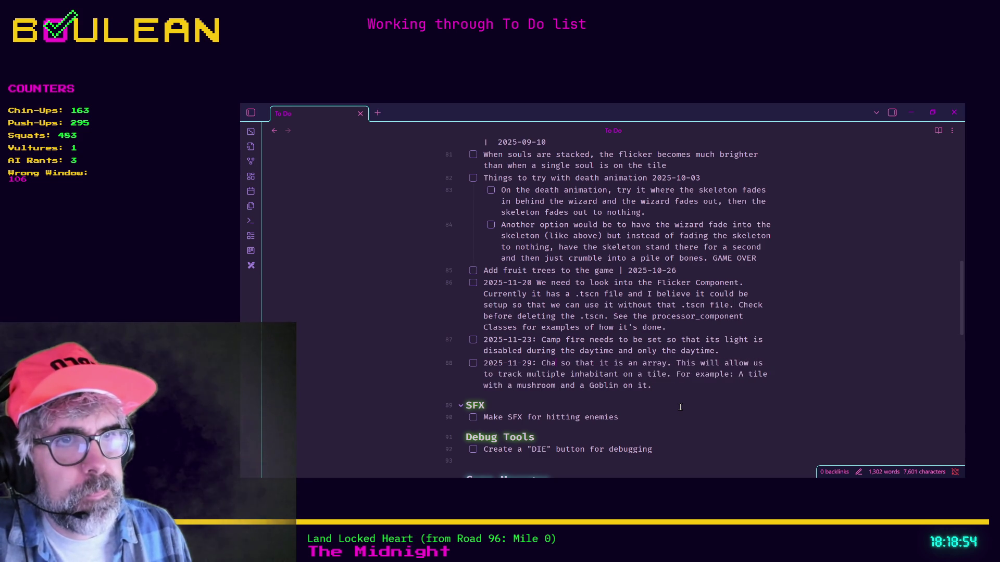
text(abitant variab)
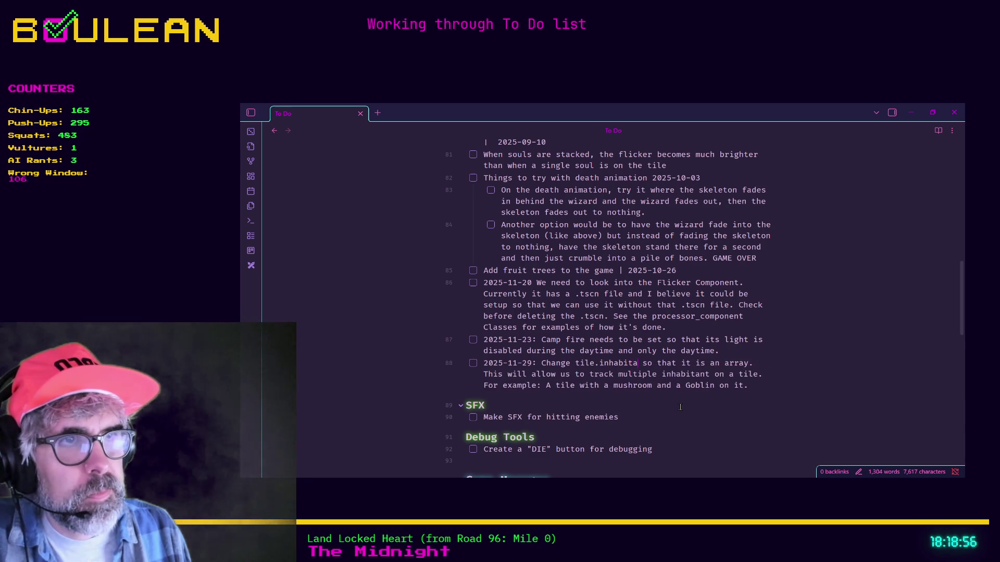
text(le to an array)
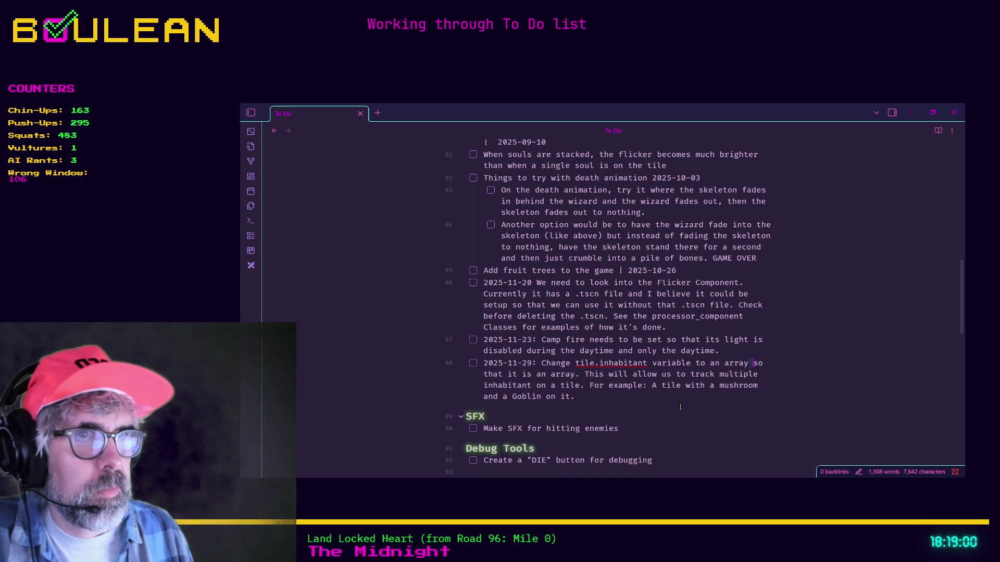
key(shift+Right)
key(shift+Right)
key(shift+Right)
key(BackSpace)
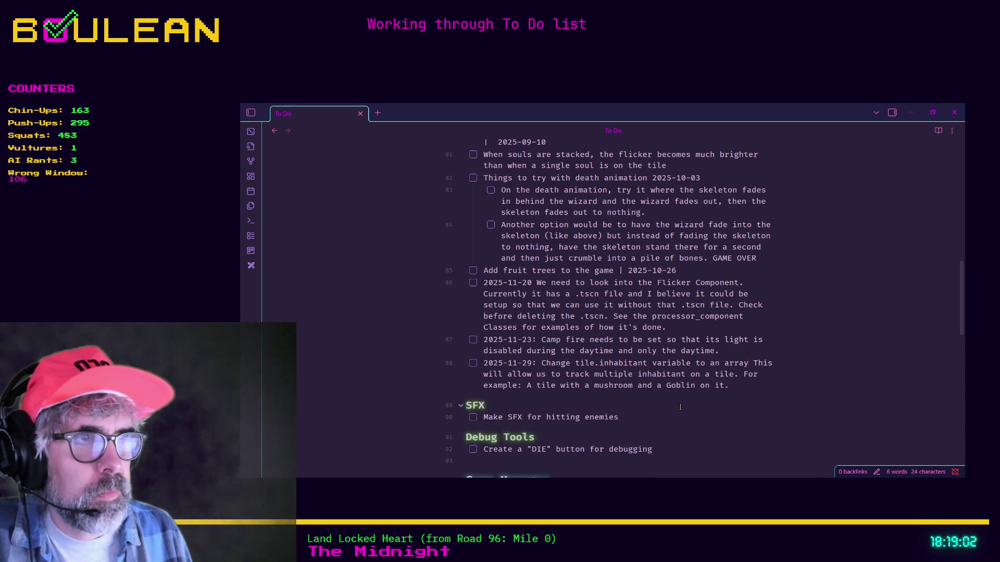
text(.)
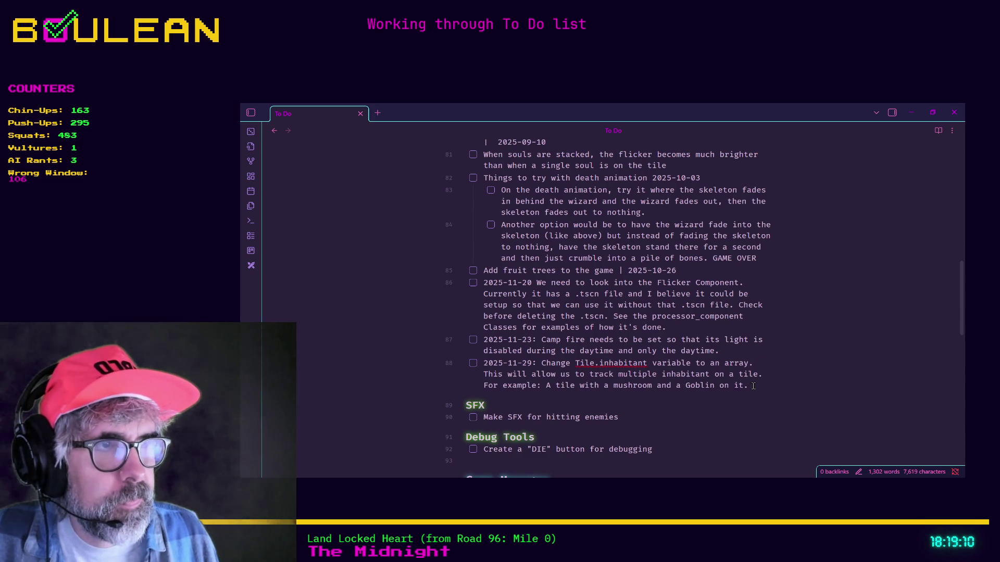
click(910, 113)
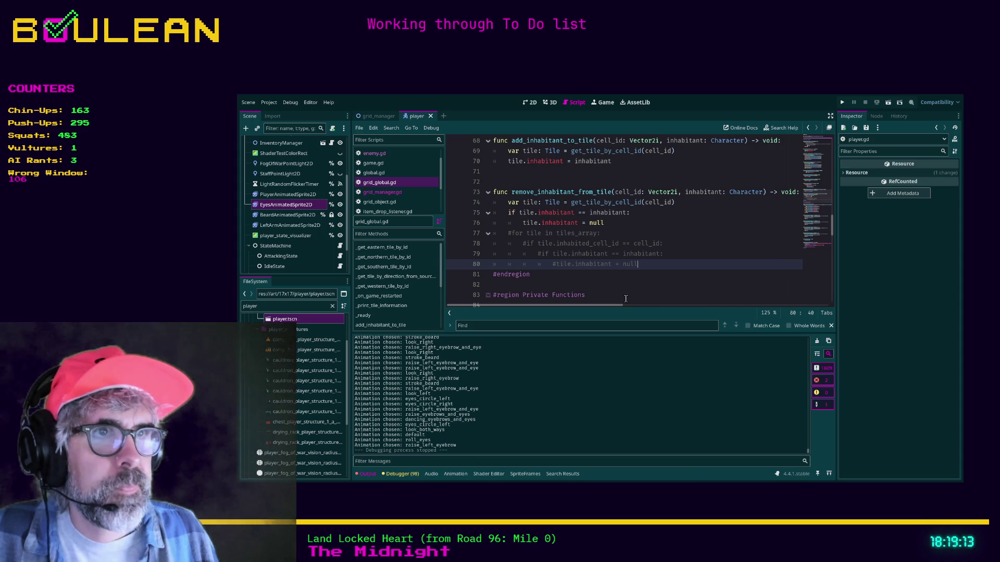
Back in the Godot editor, put the cursor on line 80 and run the project with F5.
click(628, 284)
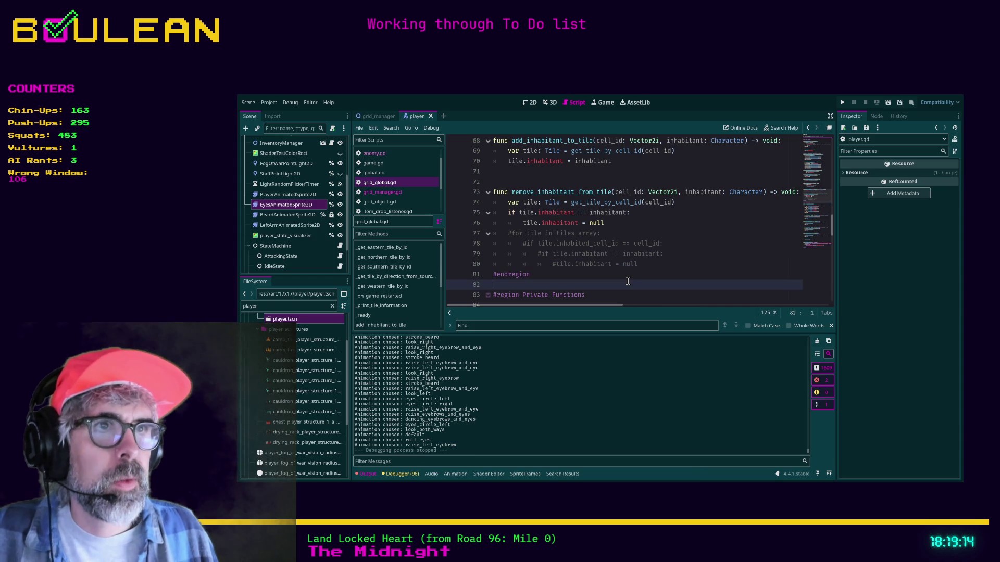
click(647, 267)
key(F5)
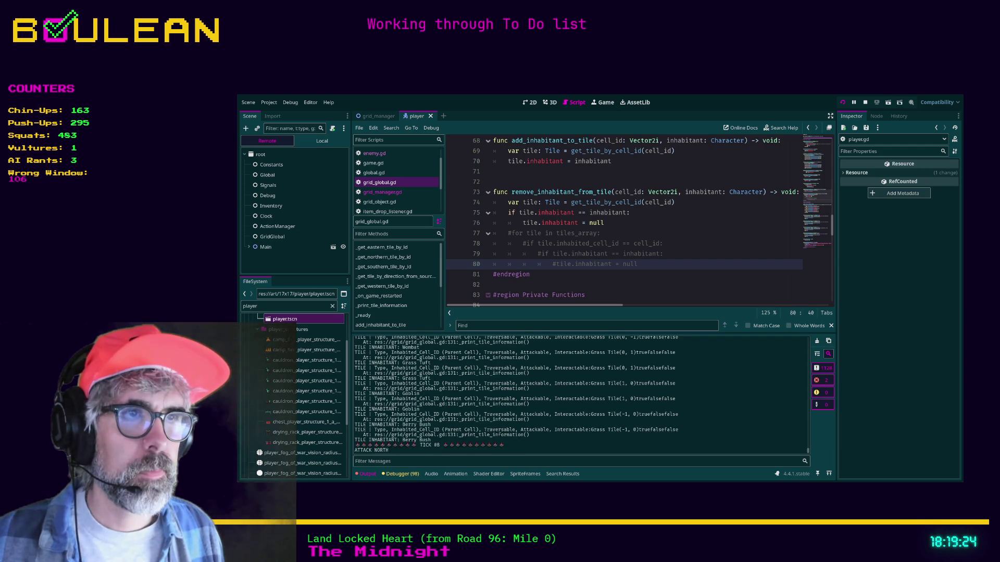
key(alt+Tab)
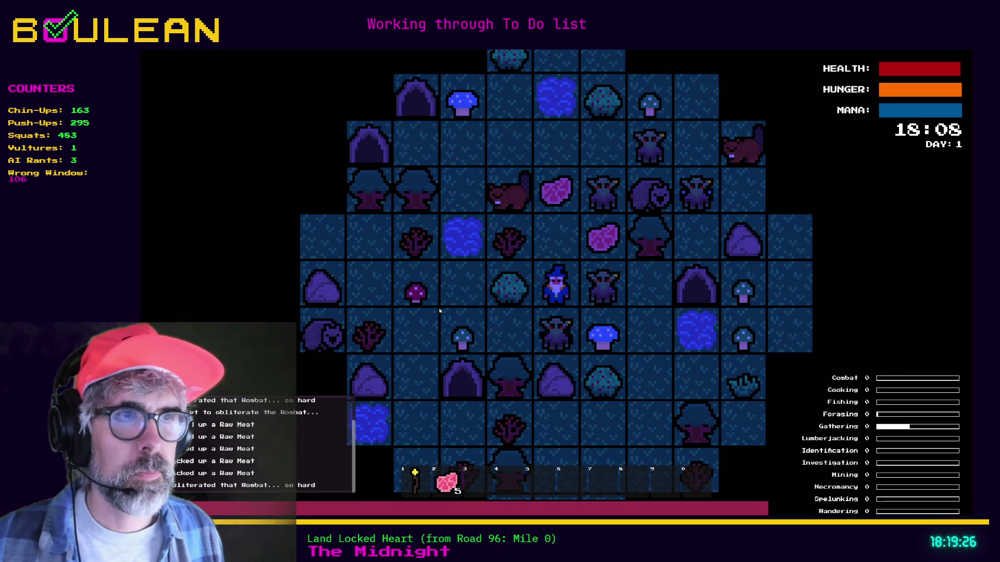
Attack the goblins beside the wizard, forage the berry bush, destroy the right gravestone, grab the Green Mushroom.
key(Down)
key(Down)
key(Down)
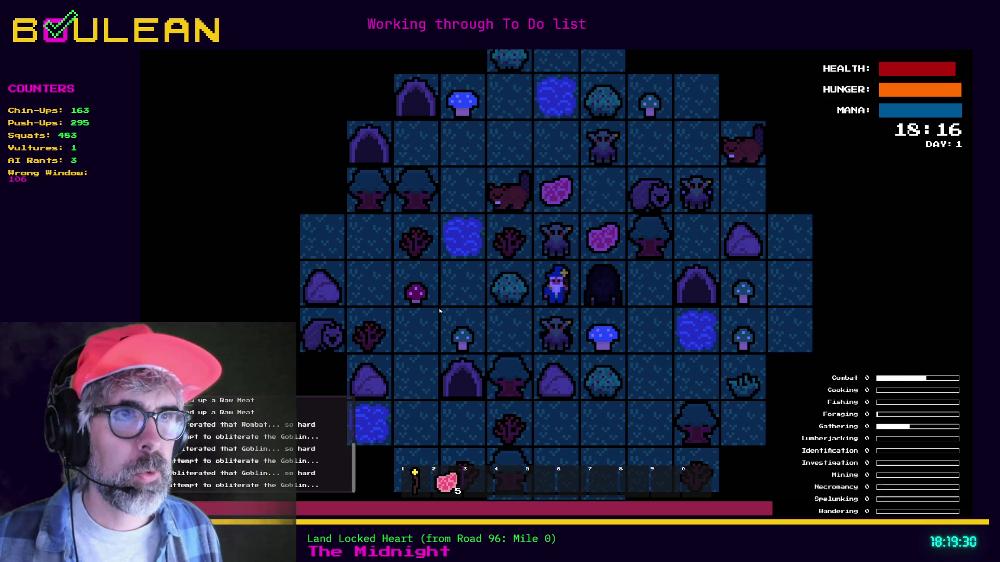
key(Up)
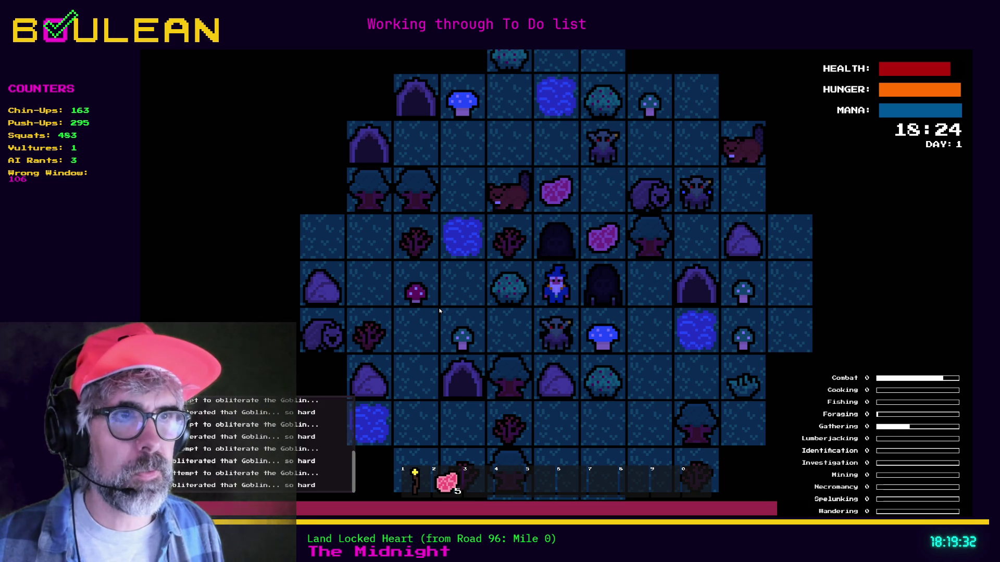
key(Down)
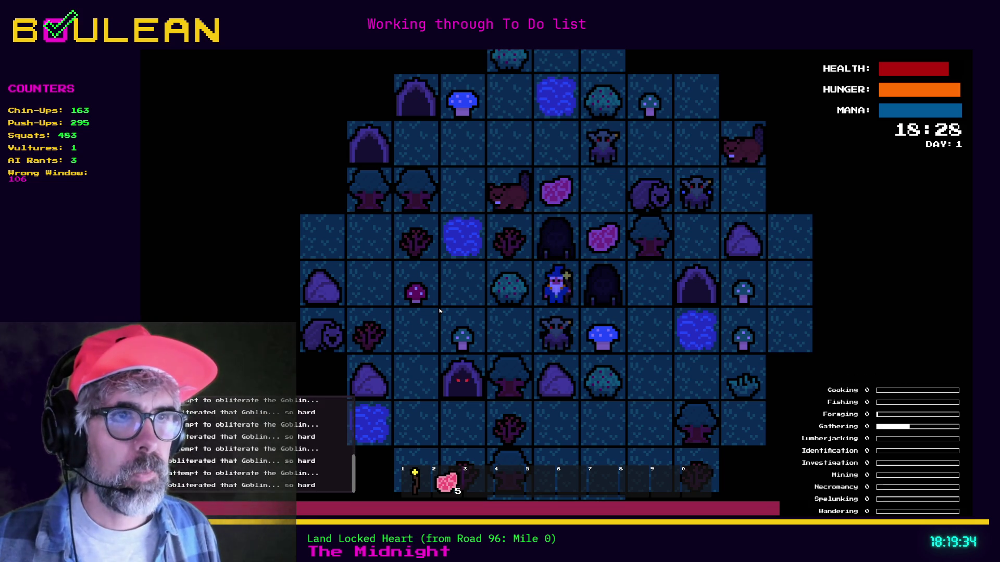
key(Down)
key(Left)
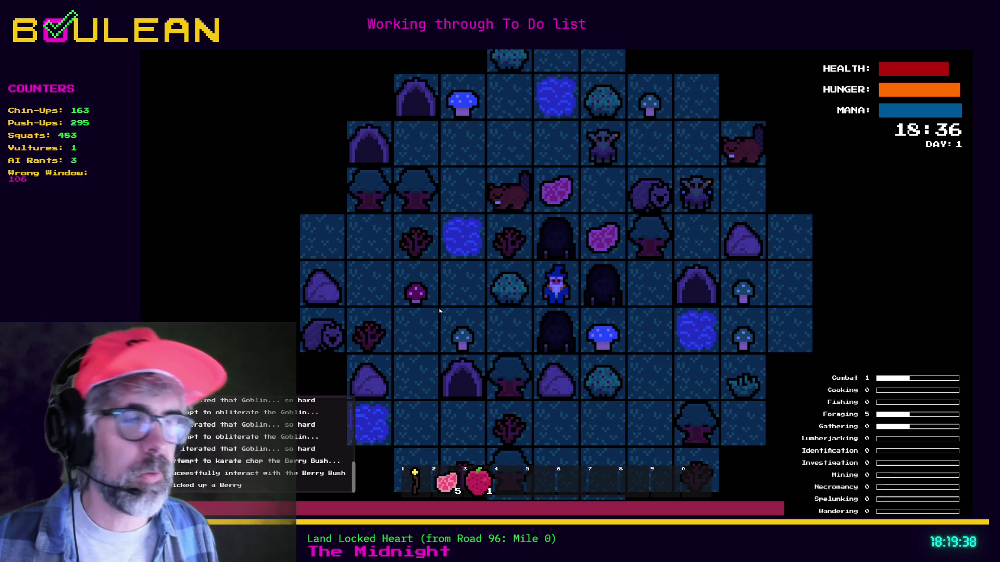
key(Right)
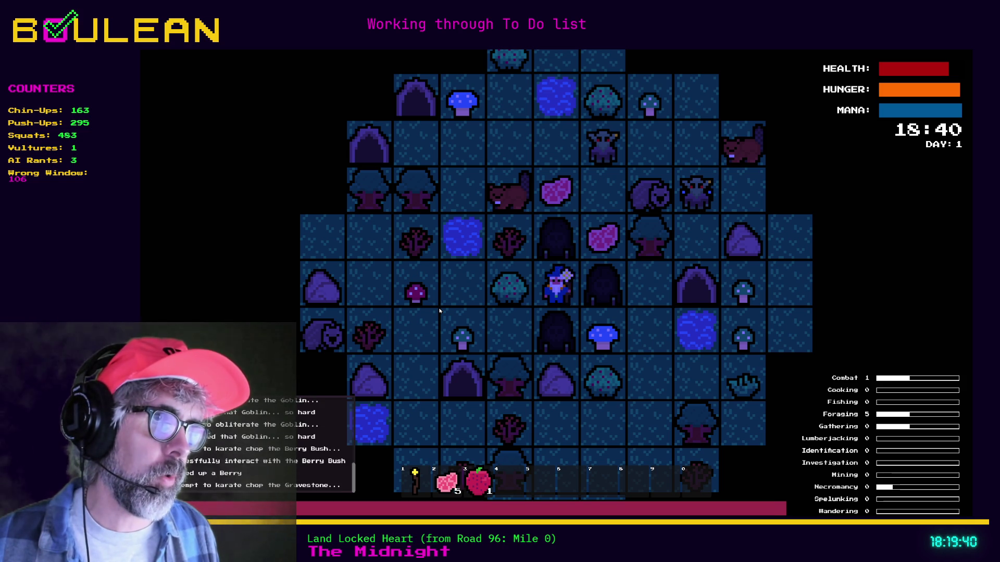
key(Right)
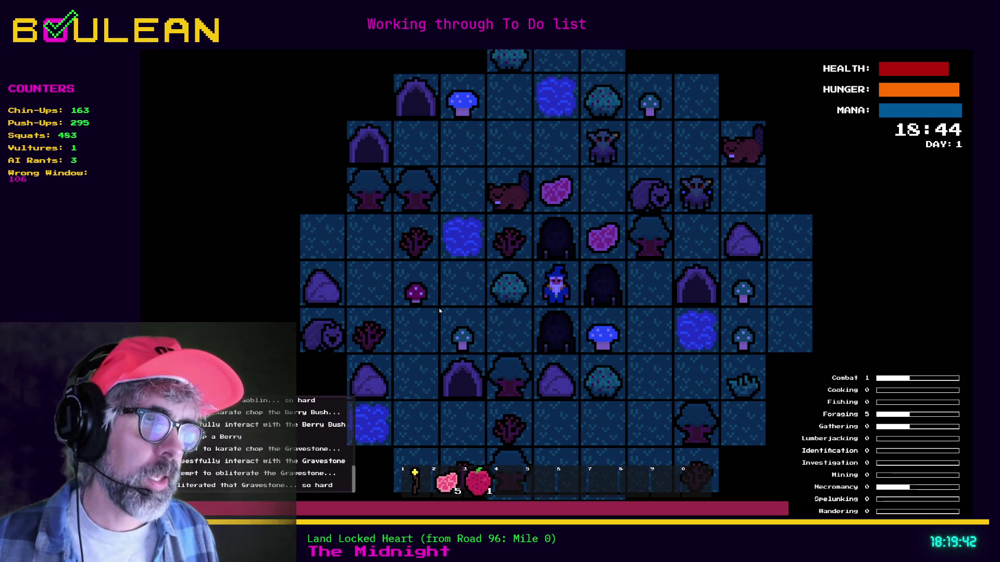
key(Right)
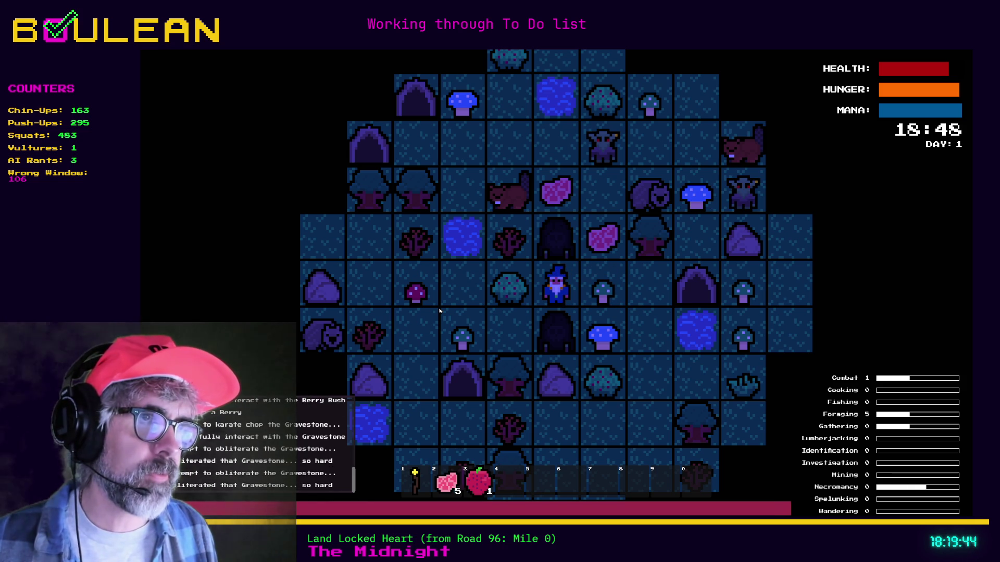
key(Right)
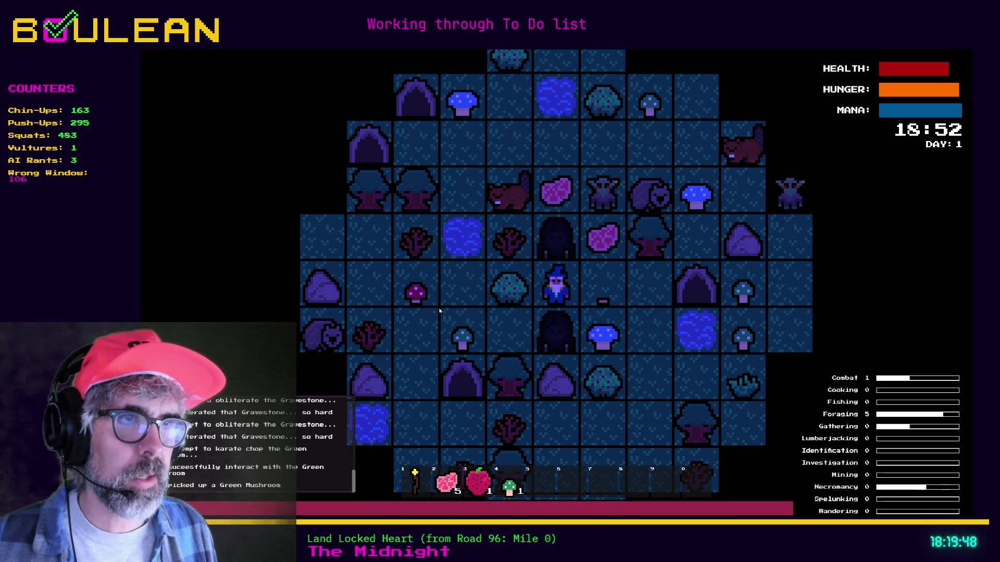
Destroy the nearby gravestones, finish off the Goblin, and move up toward the raw meat.
key(Down)
key(Down)
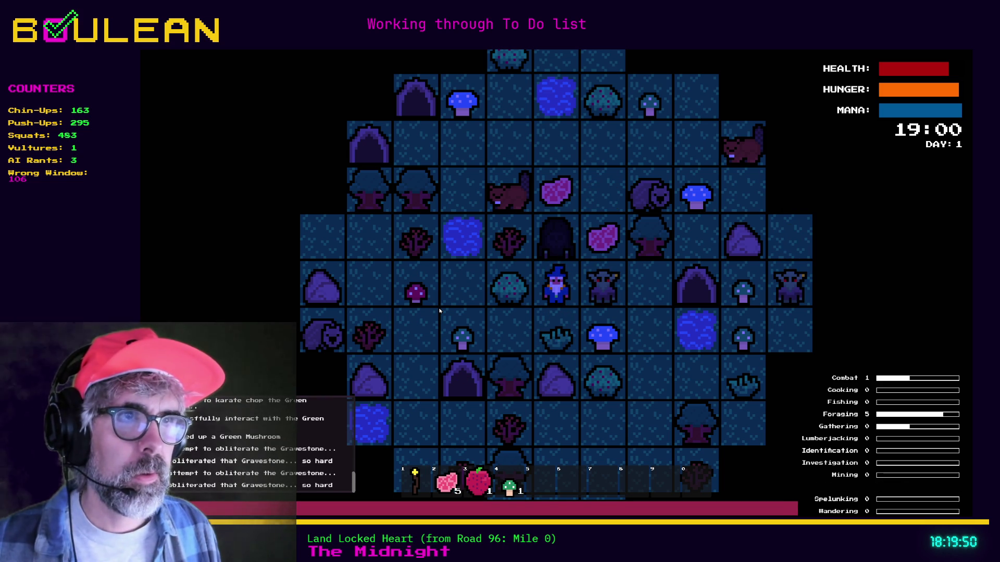
key(Down)
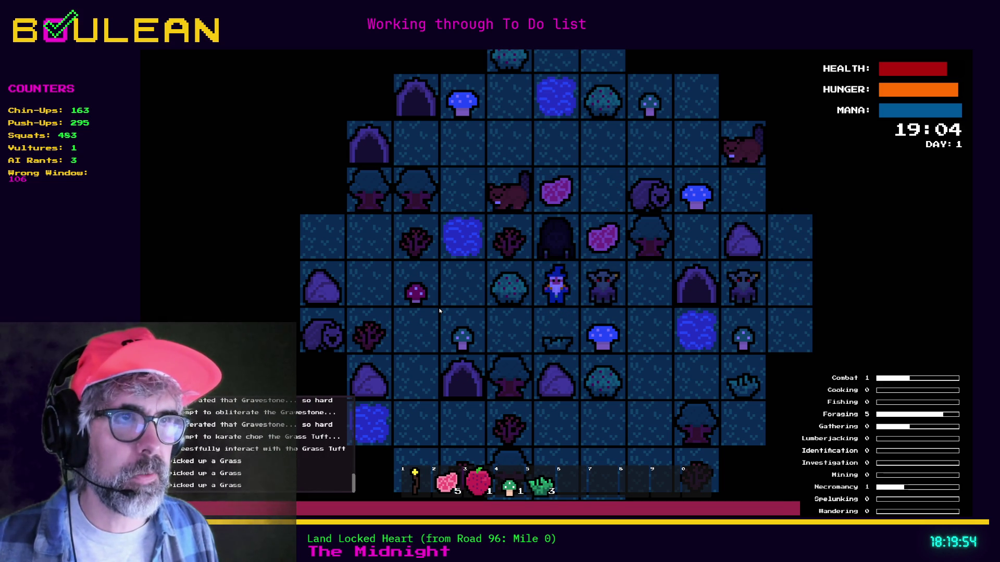
key(Right)
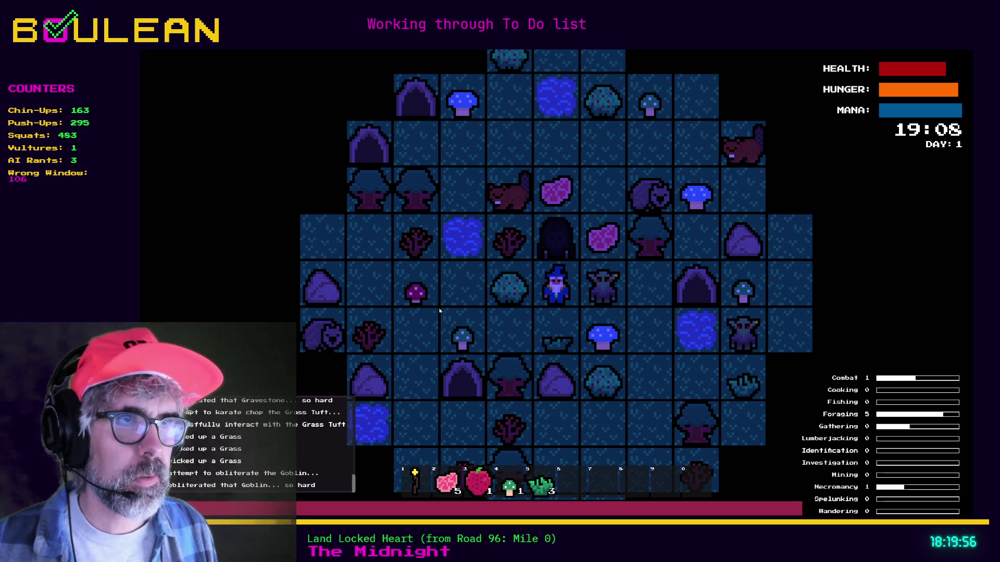
key(Right)
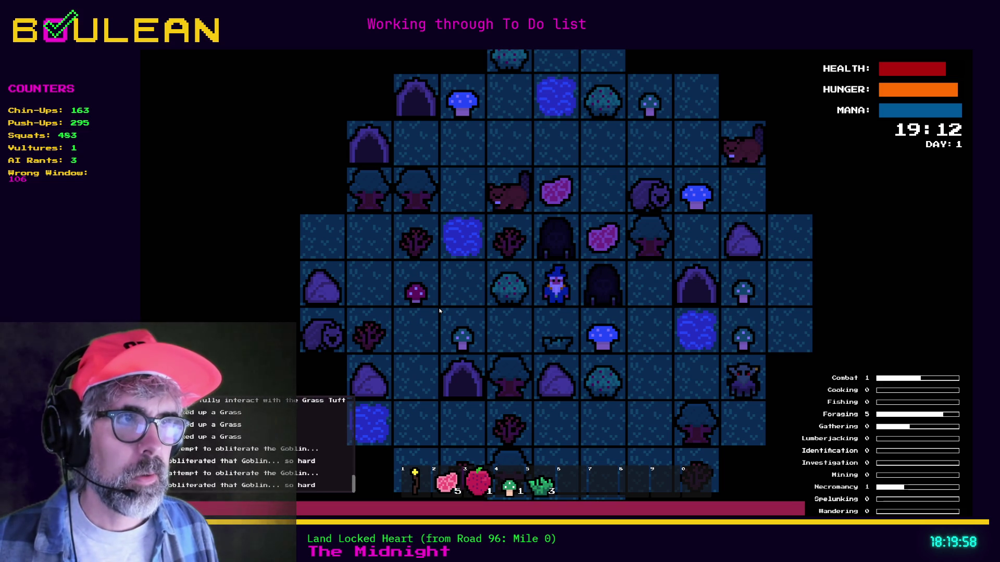
key(Right)
key(Right)
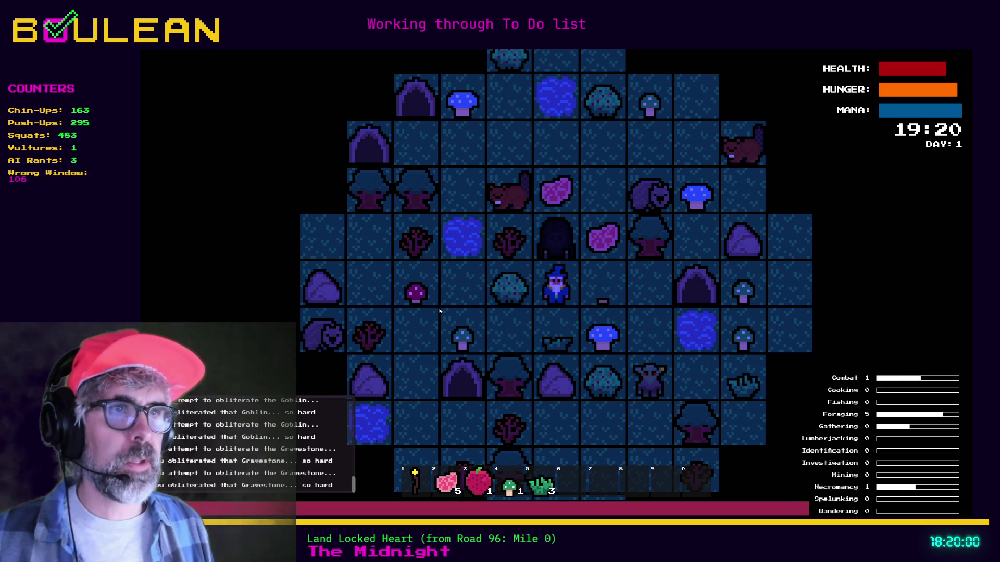
key(Up)
key(Up)
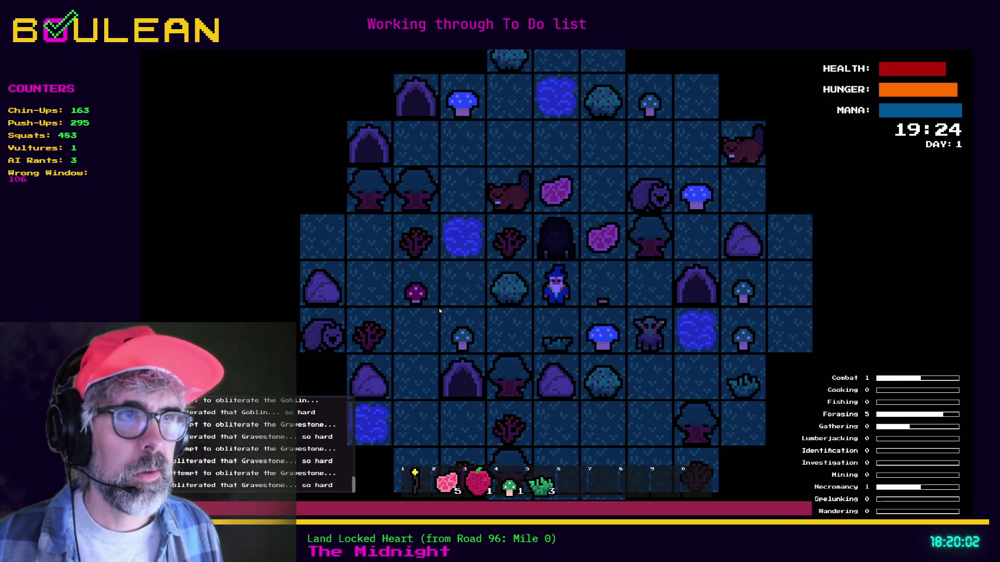
key(Up)
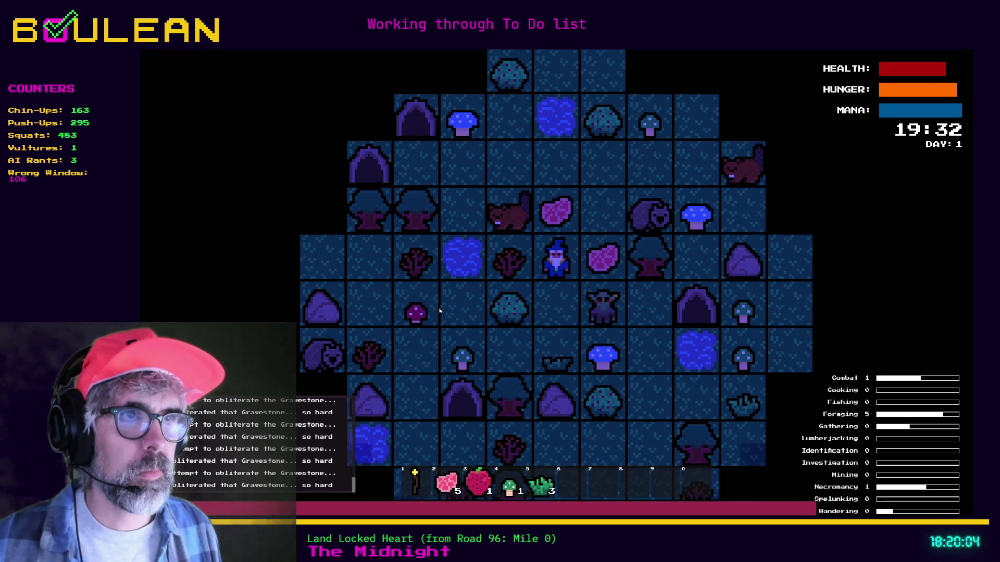
Kill the Goblin below and destroy the gravestone to the right, collecting a Soul and raw meat.
key(Up)
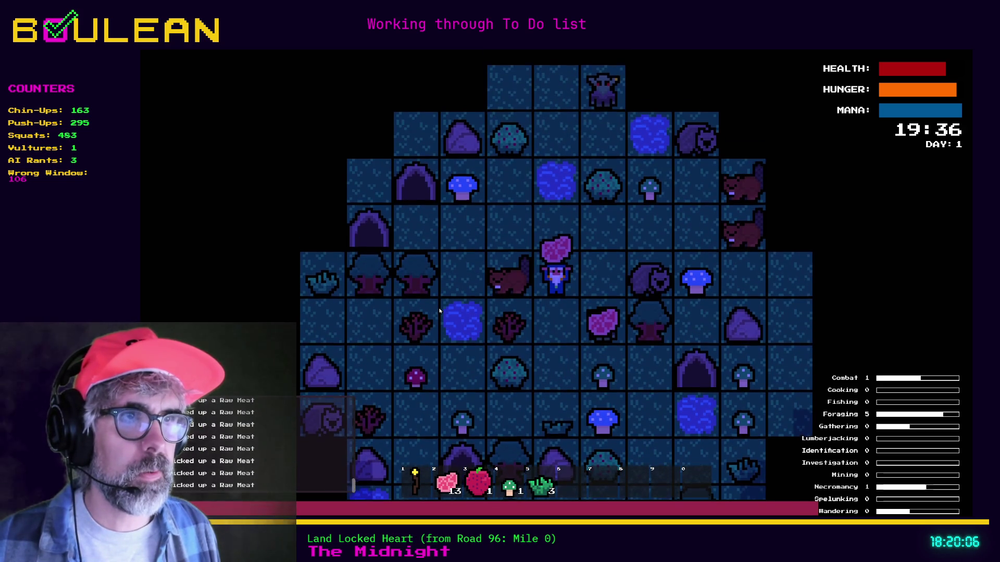
key(Down)
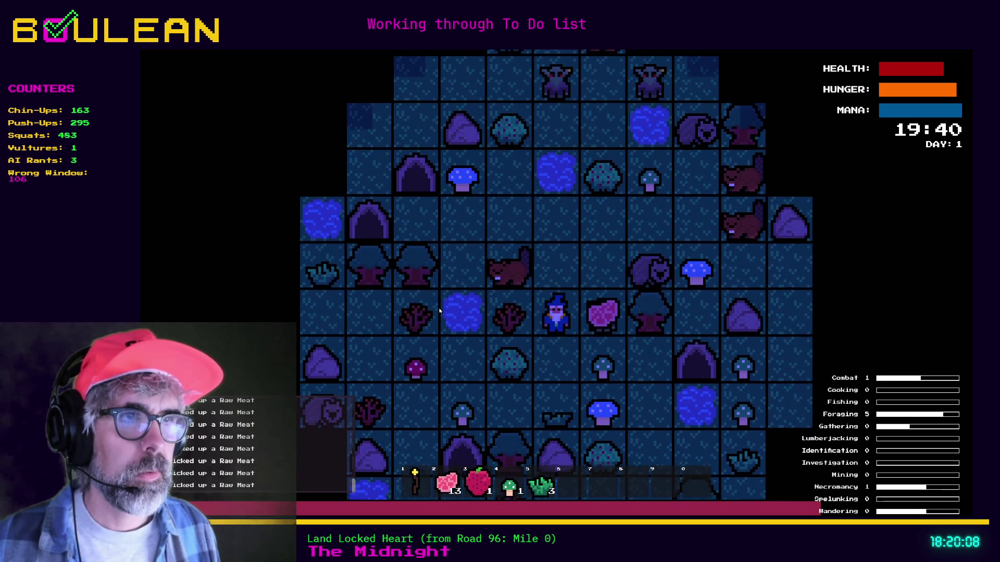
key(Down)
key(Down)
key(Down)
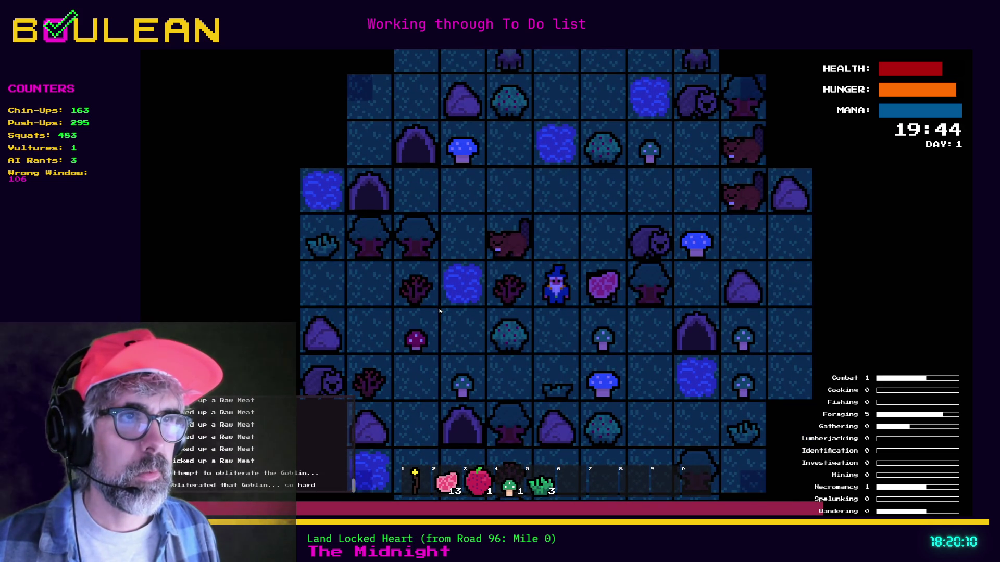
key(Down)
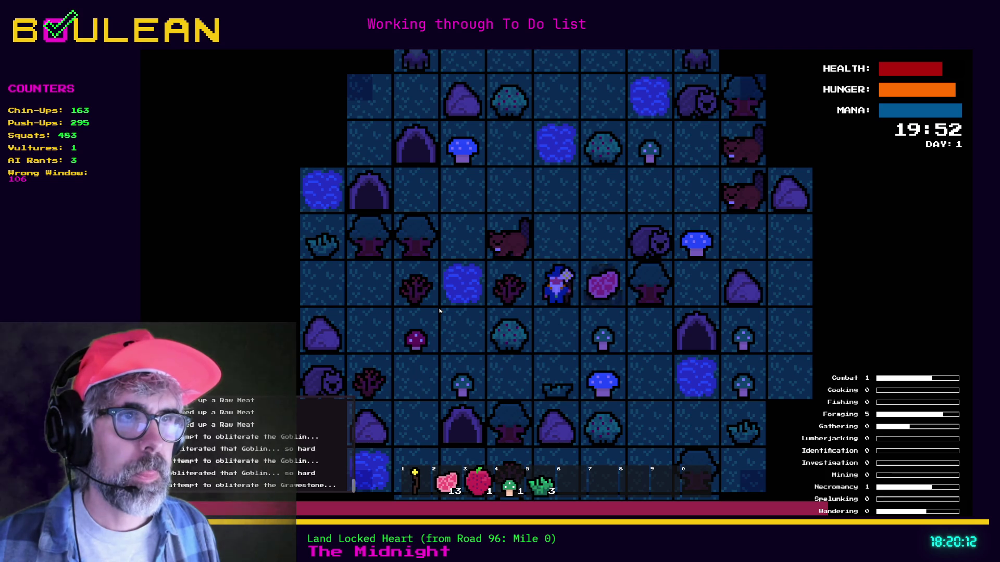
key(Right)
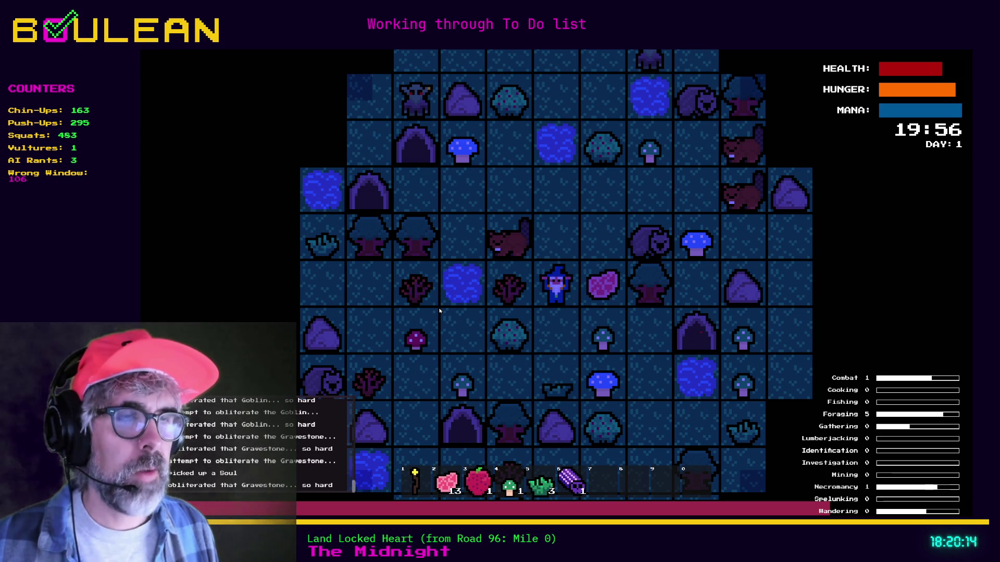
key(Right)
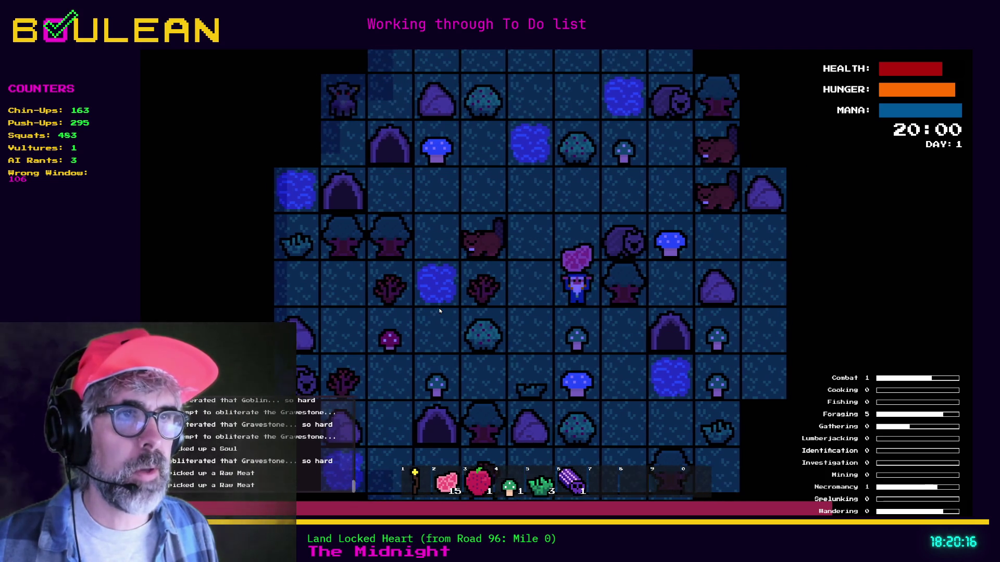
Kill a Wombat and another Goblin, collecting their raw meat and two green mushrooms.
key(Down)
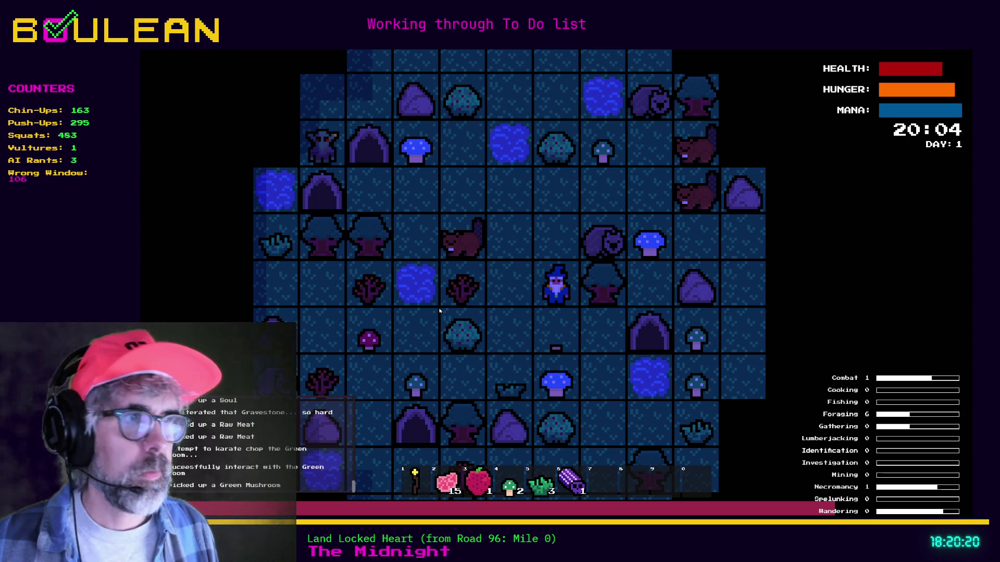
key(Up)
key(Right)
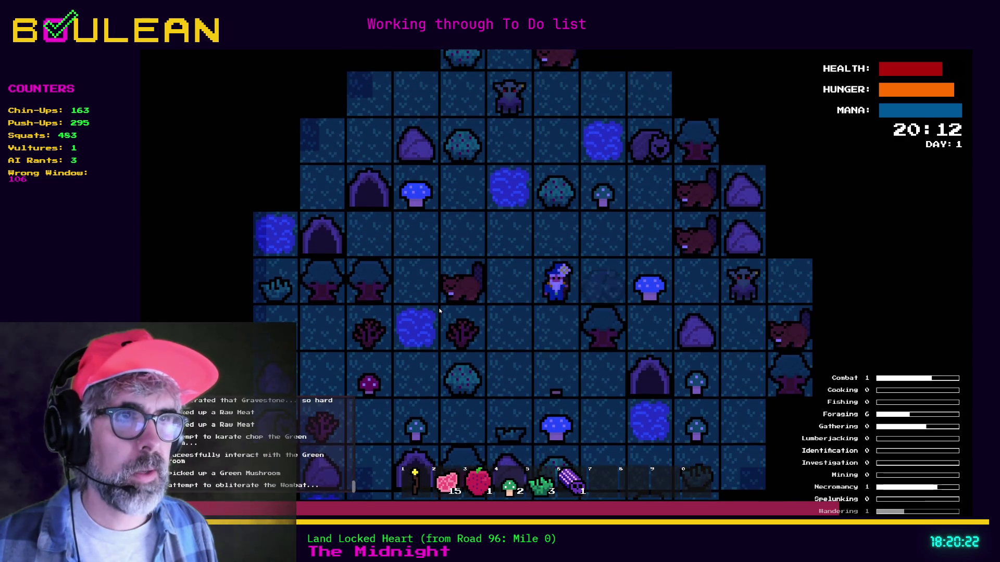
key(Right)
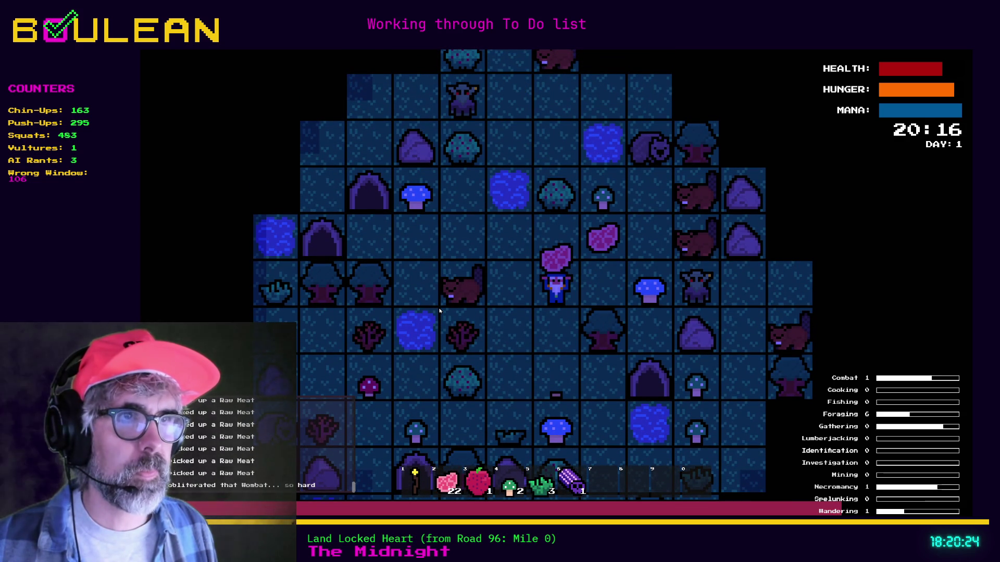
key(Right)
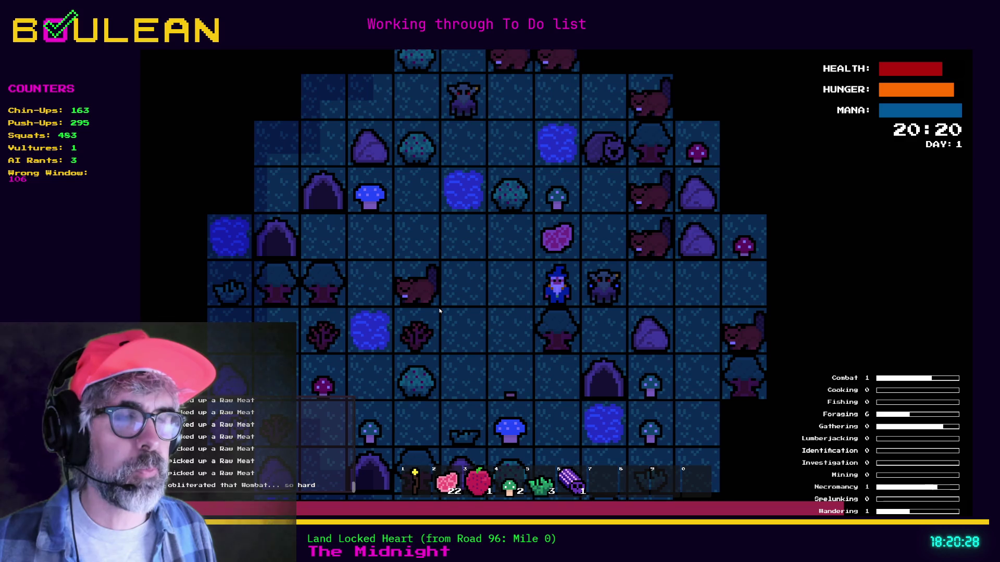
key(Right)
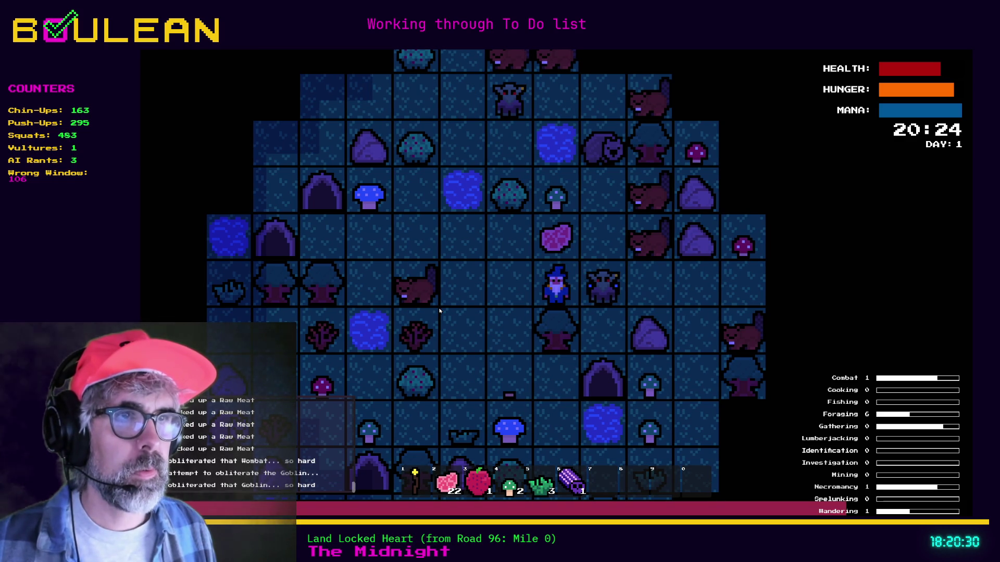
key(Right)
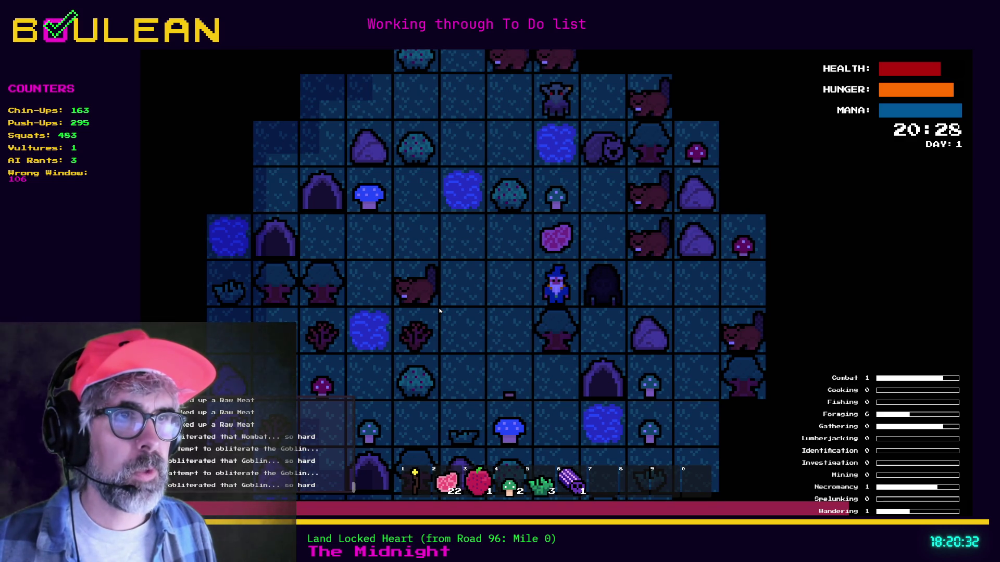
key(Up)
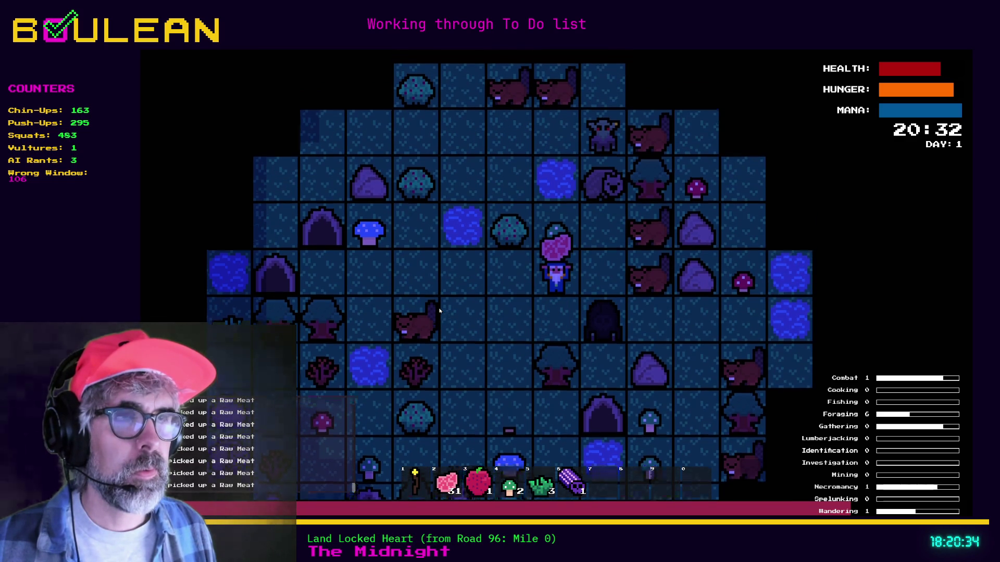
key(Up)
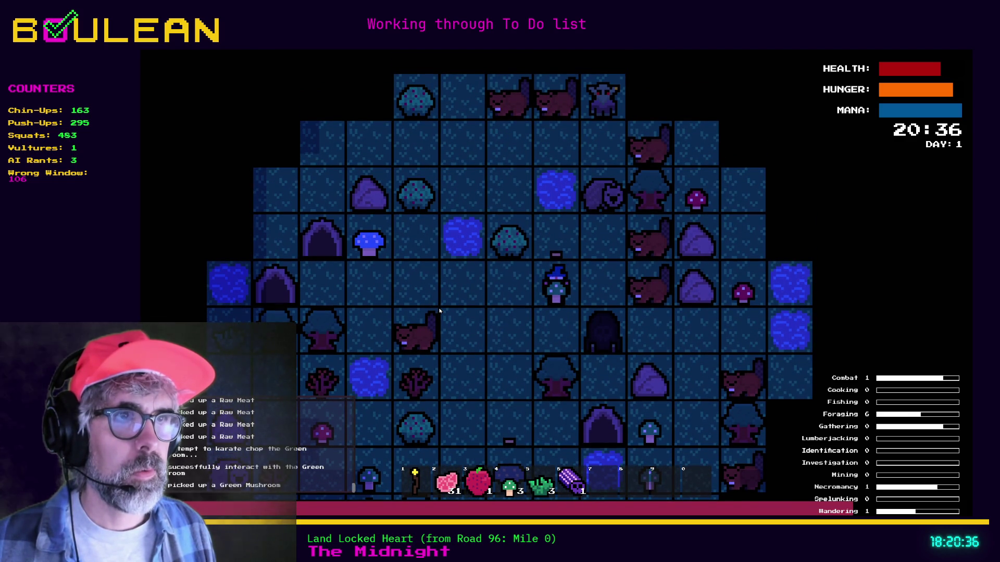
Destroy the gravestone below for a Soul, grab the blue mushroom and head south.
key(Right)
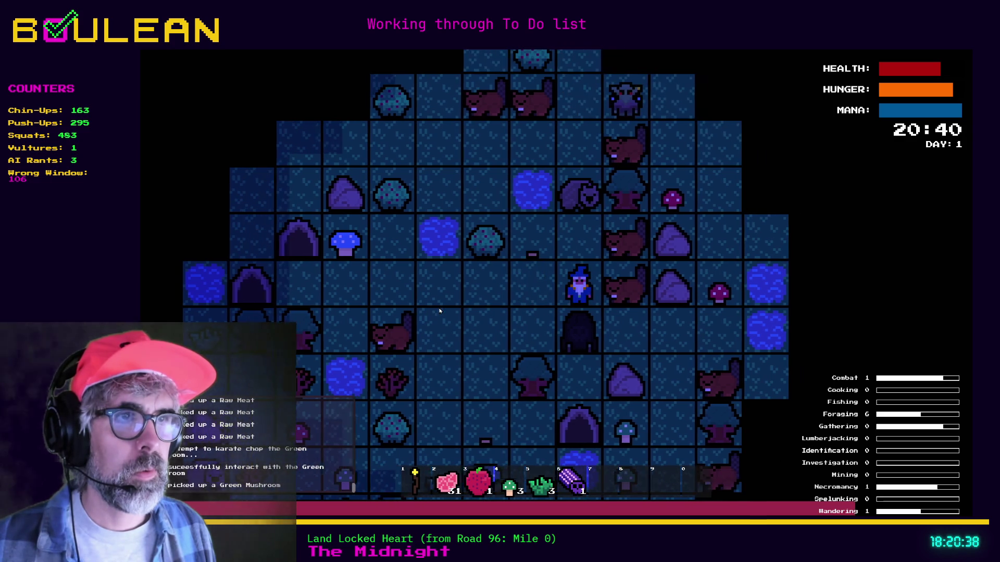
key(Down)
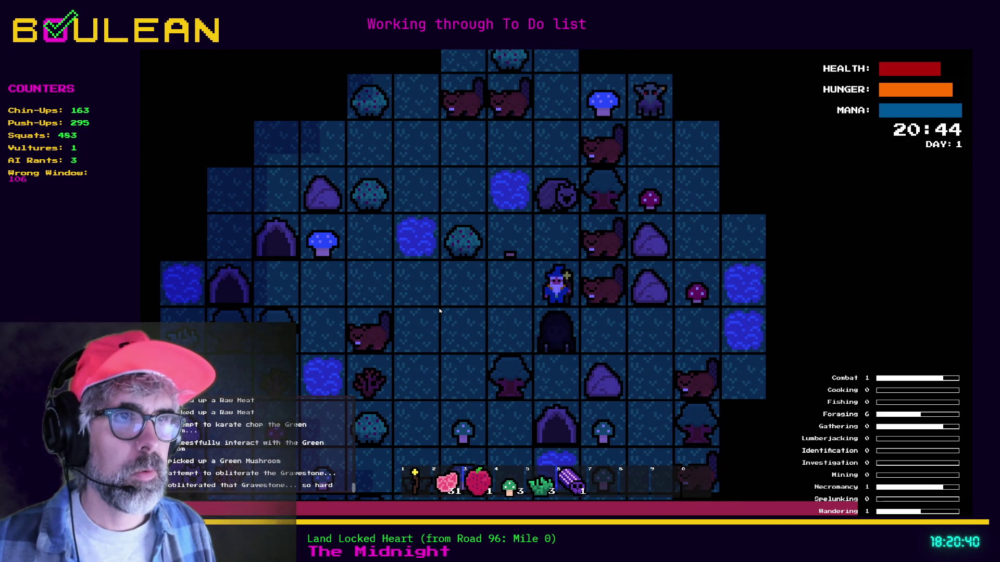
key(Down)
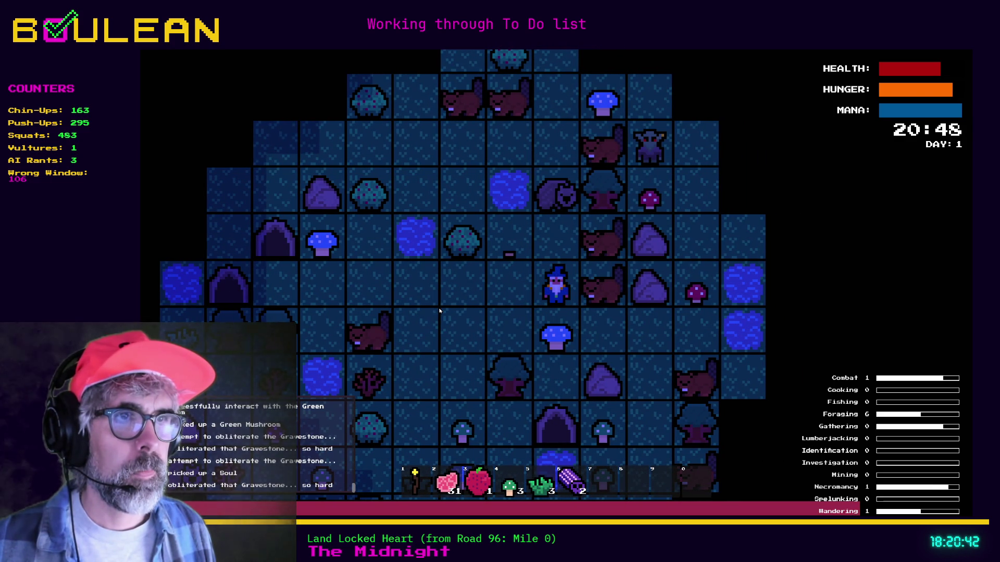
key(Down)
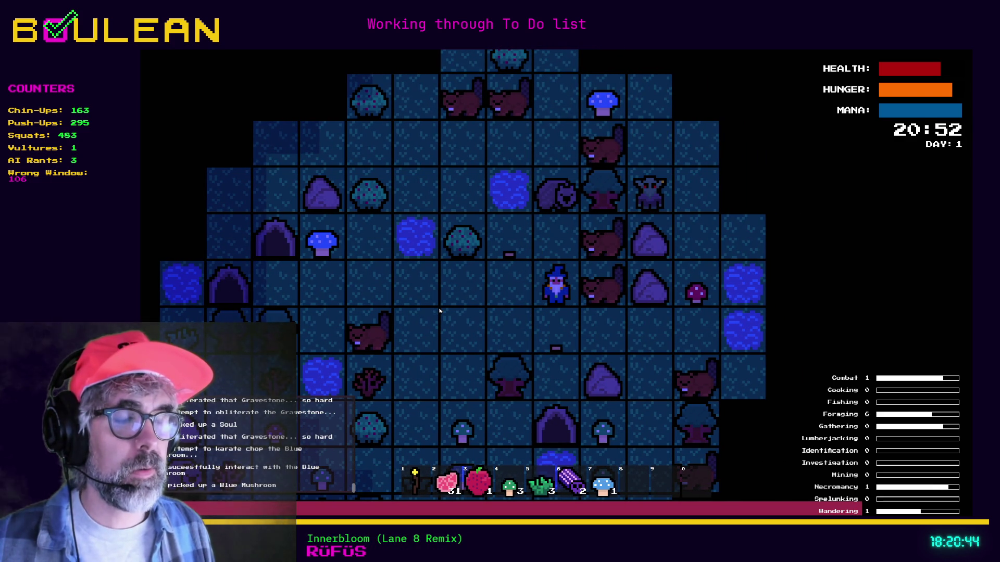
key(Down)
key(Down)
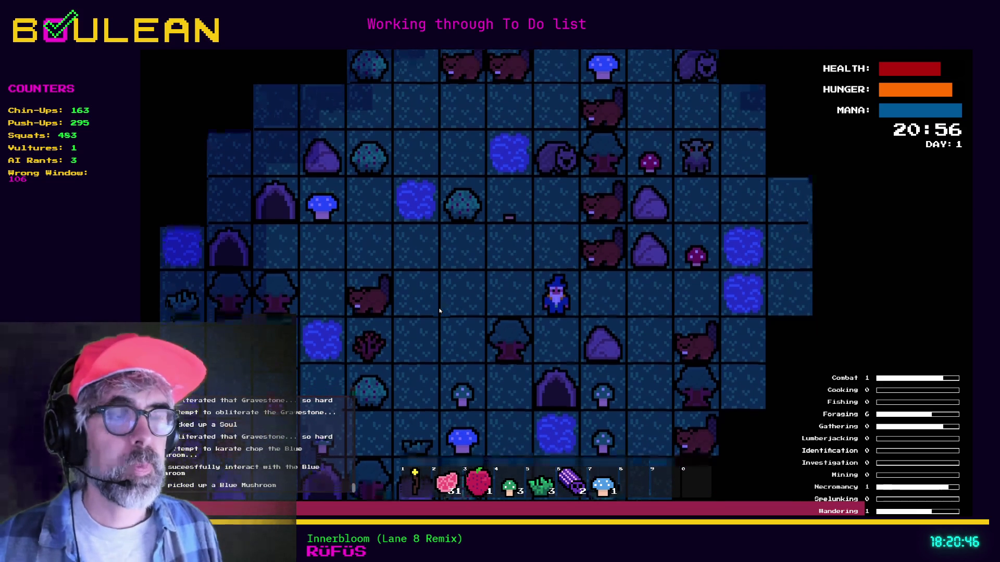
key(Left)
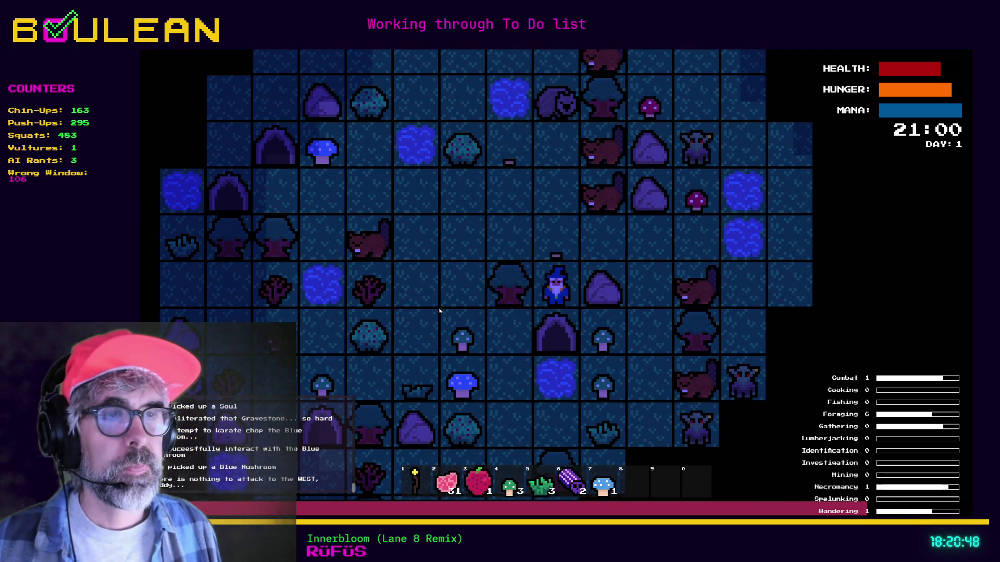
Chop down the tree to the west and collect its fallen logs.
key(Left)
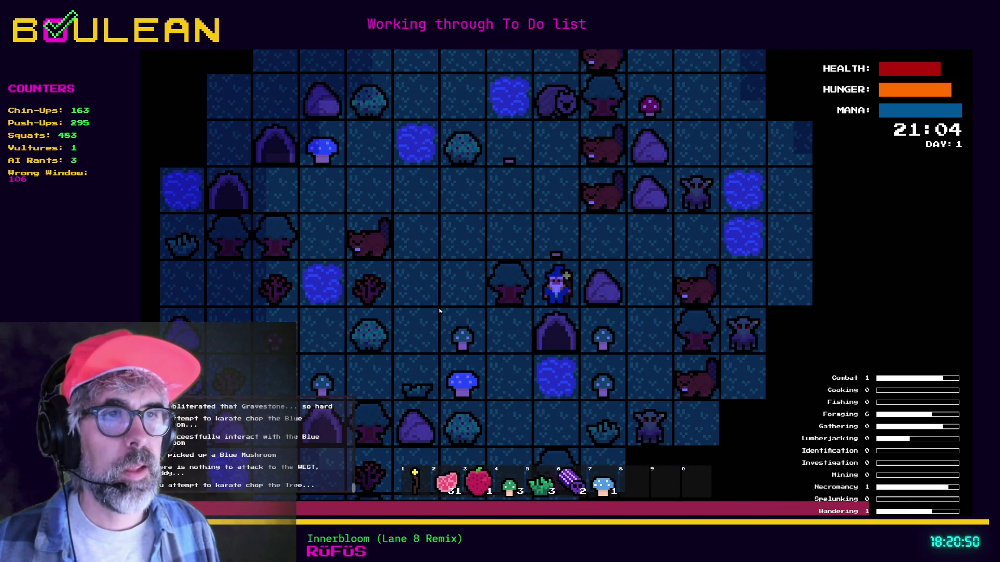
key(Left)
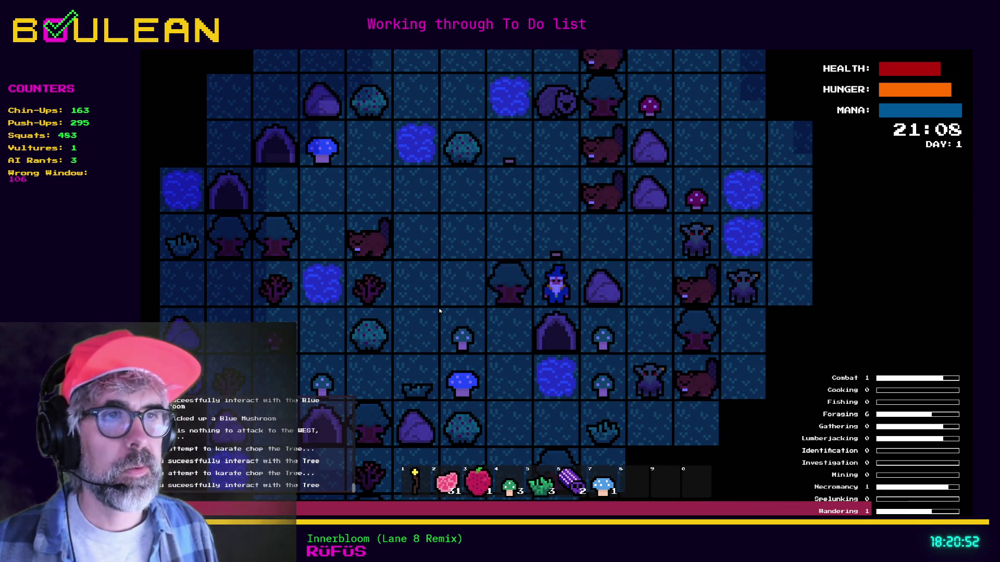
key(Left)
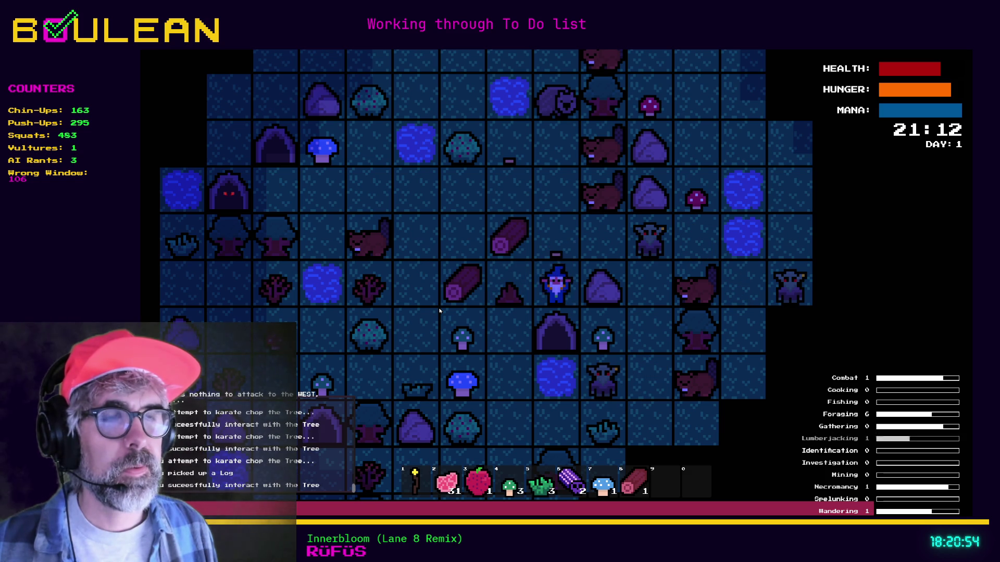
key(Left)
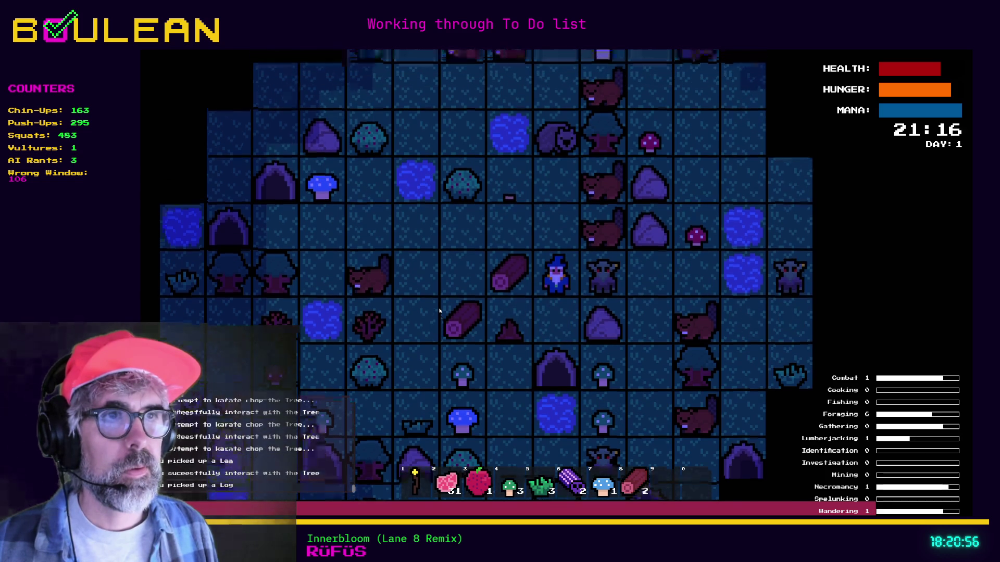
key(Up)
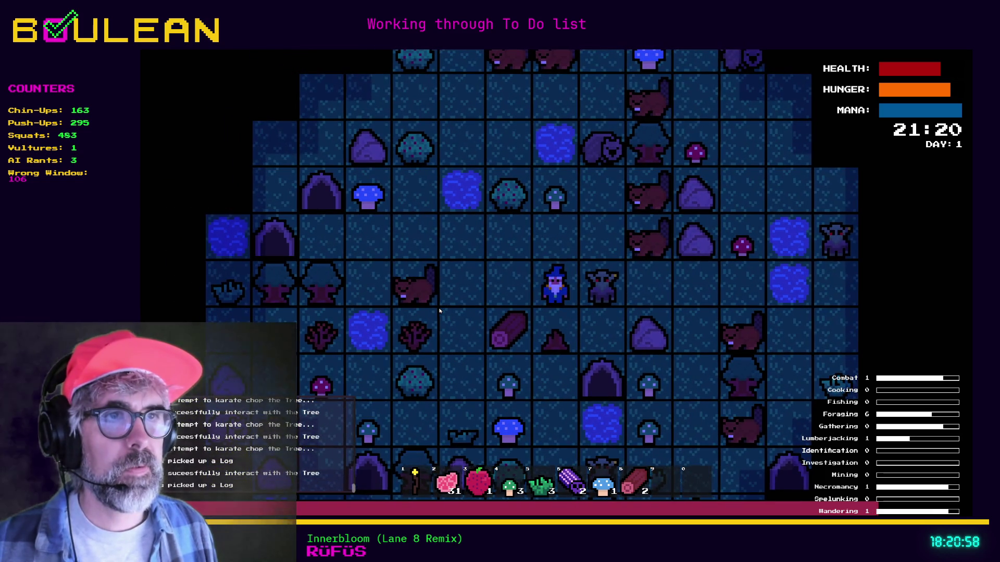
key(Left)
key(Down)
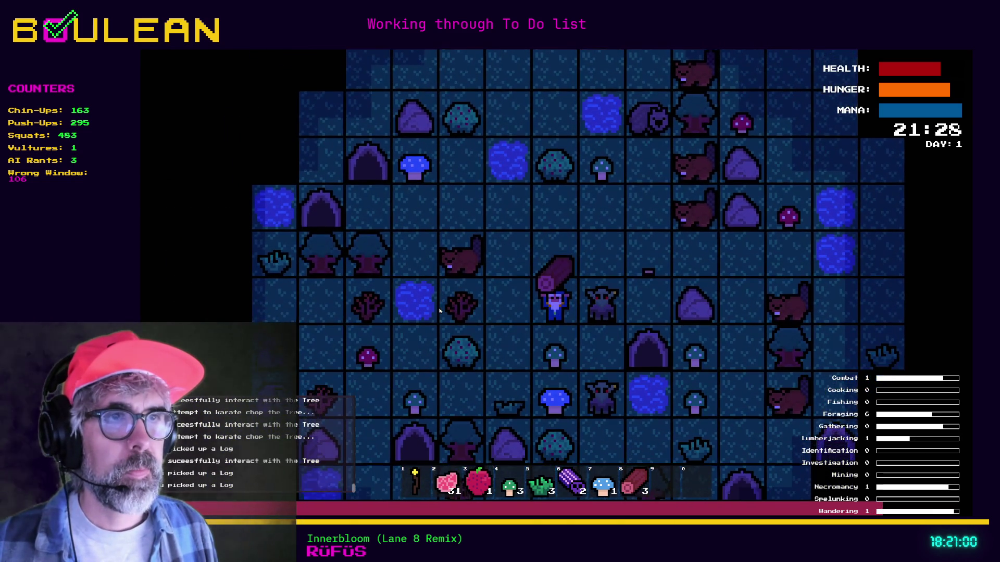
Kill the goblins east and south, then attack the gravestones below and to the right.
key(Right)
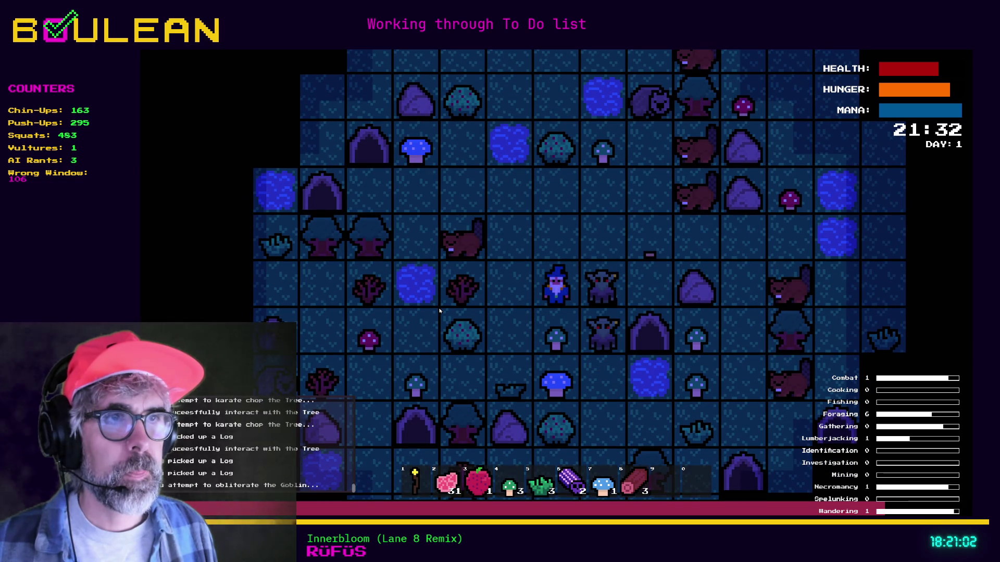
key(Right)
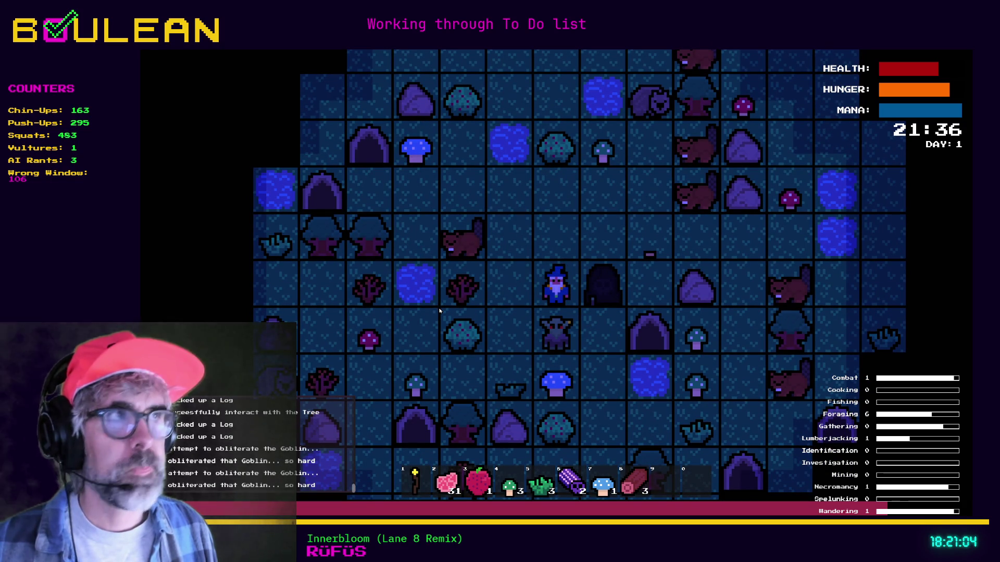
key(Down)
key(Down)
key(Down)
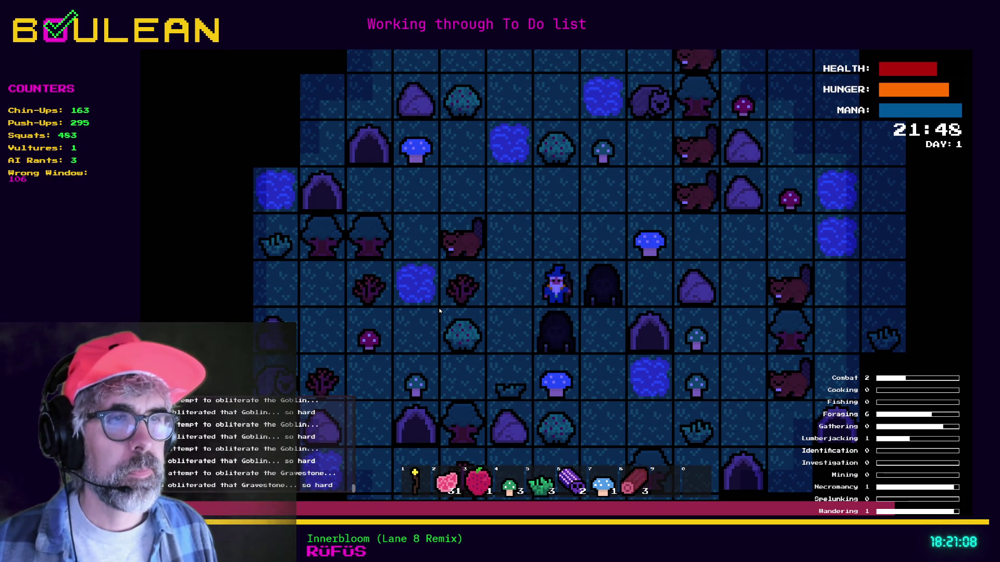
key(Down)
key(Right)
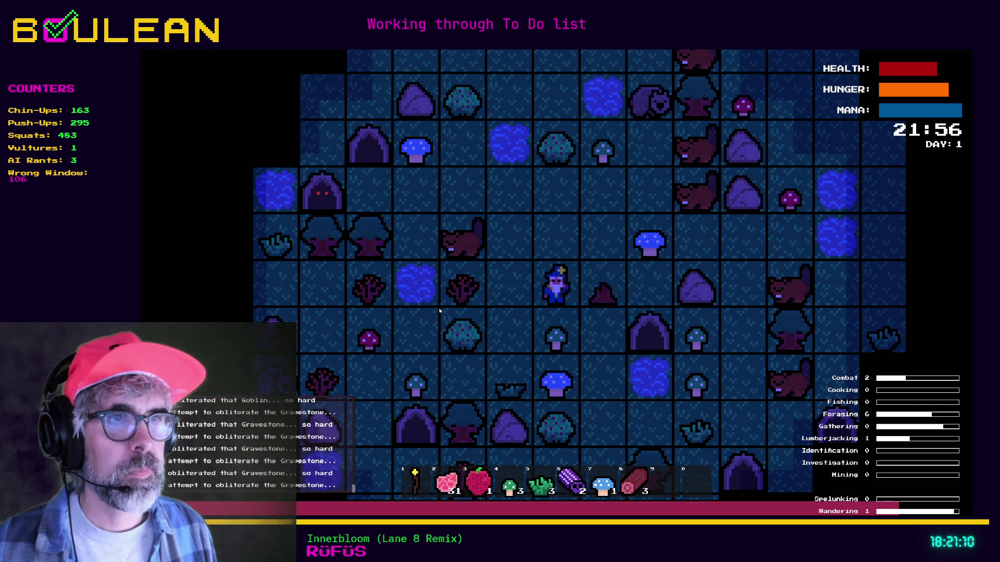
key(Right)
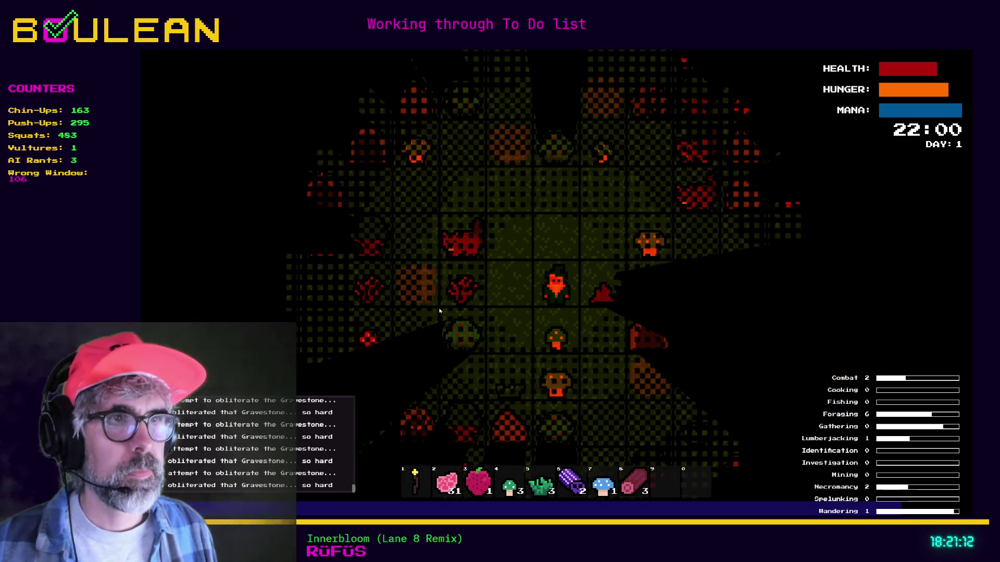
Pick up the green mushroom, then craft and place a Drying Rack above the wizard with raw meat.
key(Down)
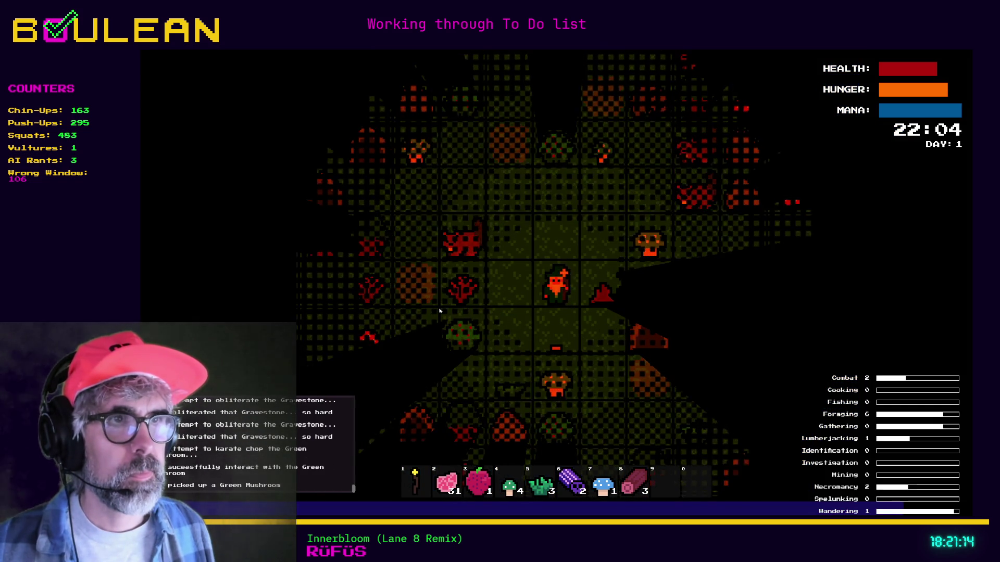
key(c)
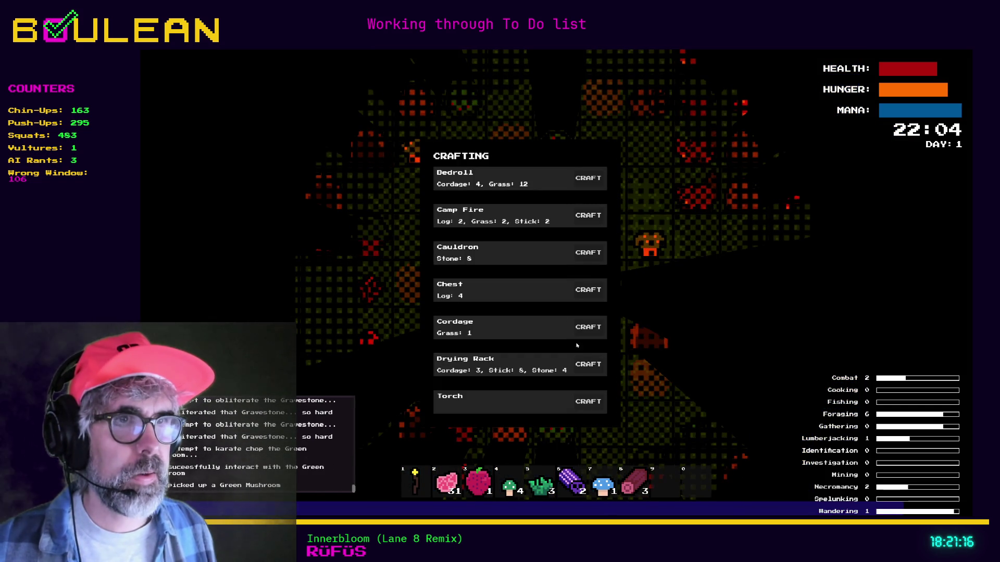
key(9)
key(Up)
key(Up)
key(Up)
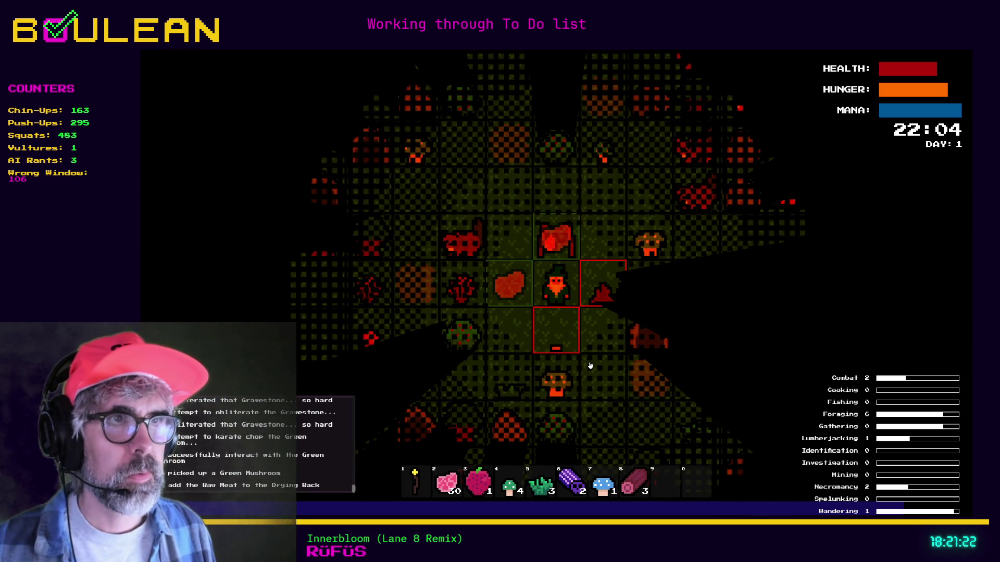
key(c)
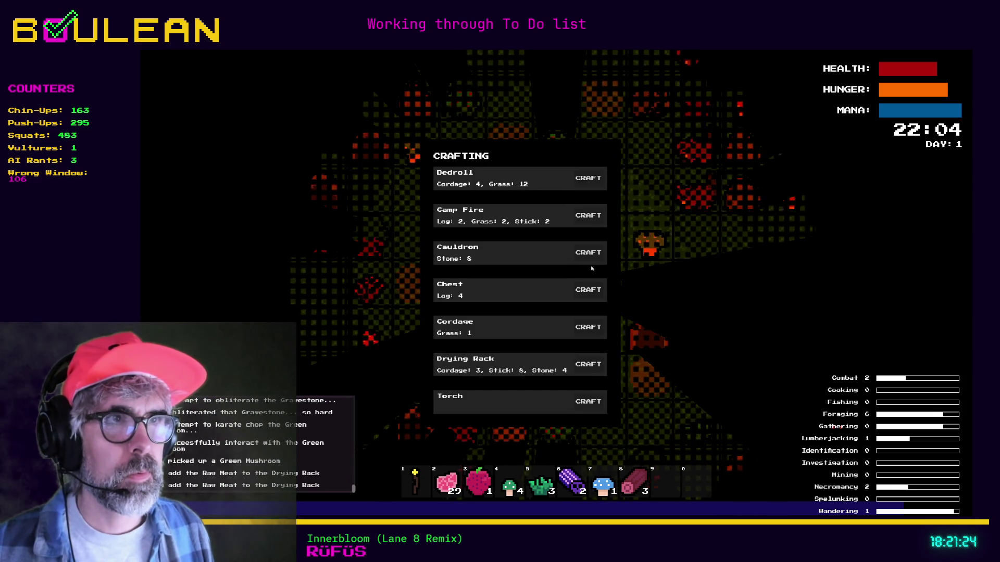
Craft a Cauldron, place it left of the wizard, add raw meat and walk away.
click(588, 253)
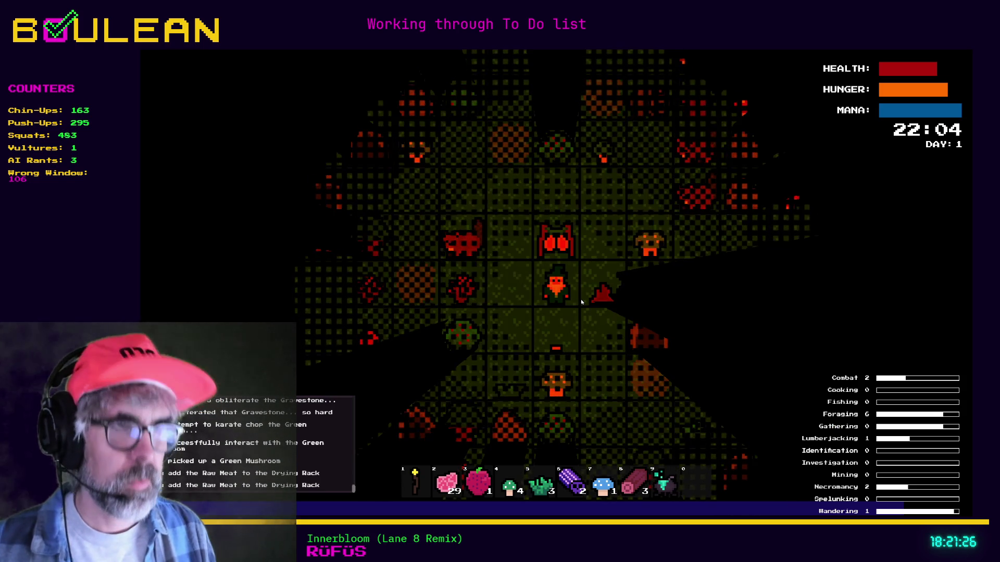
key(9)
key(Left)
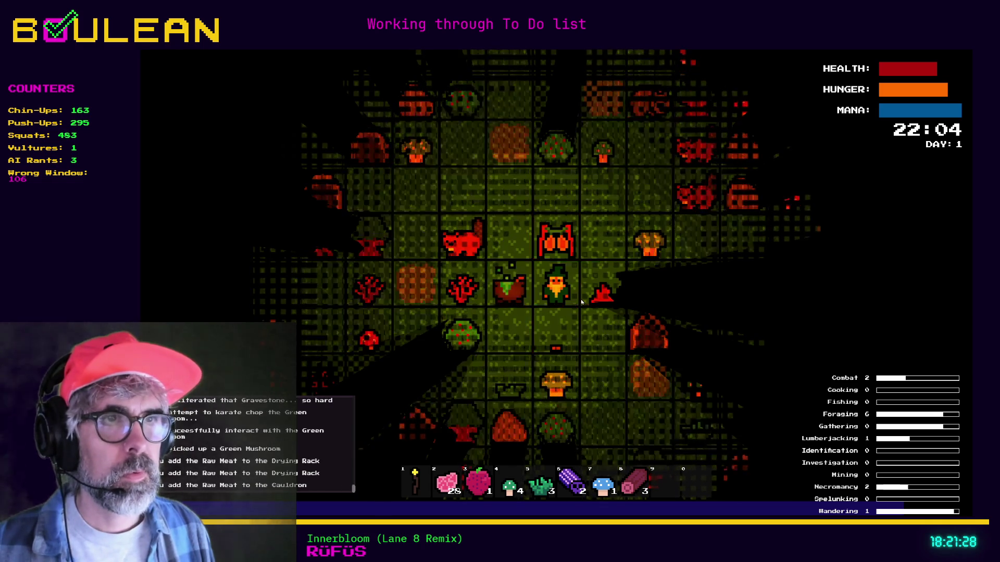
key(Left)
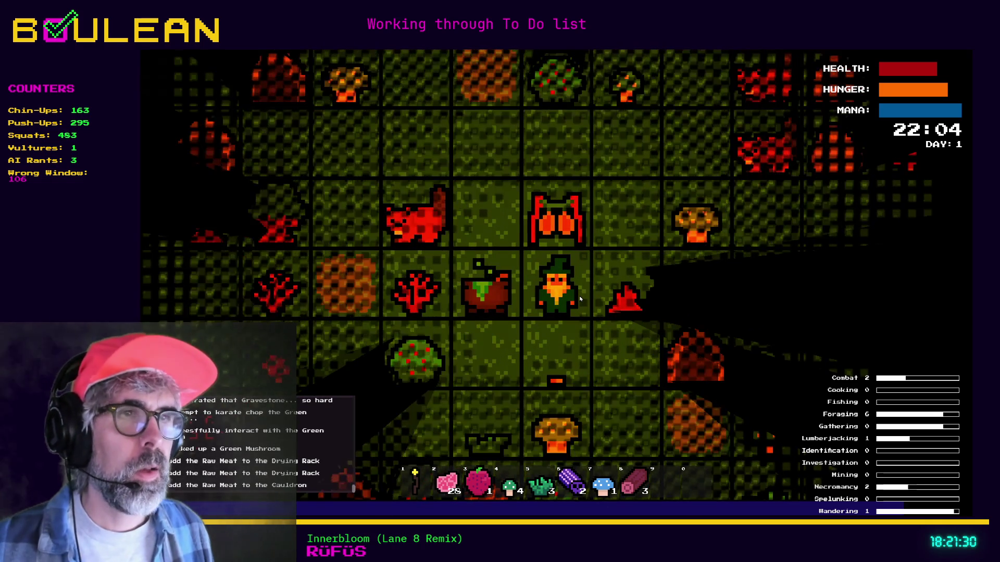
key(Down)
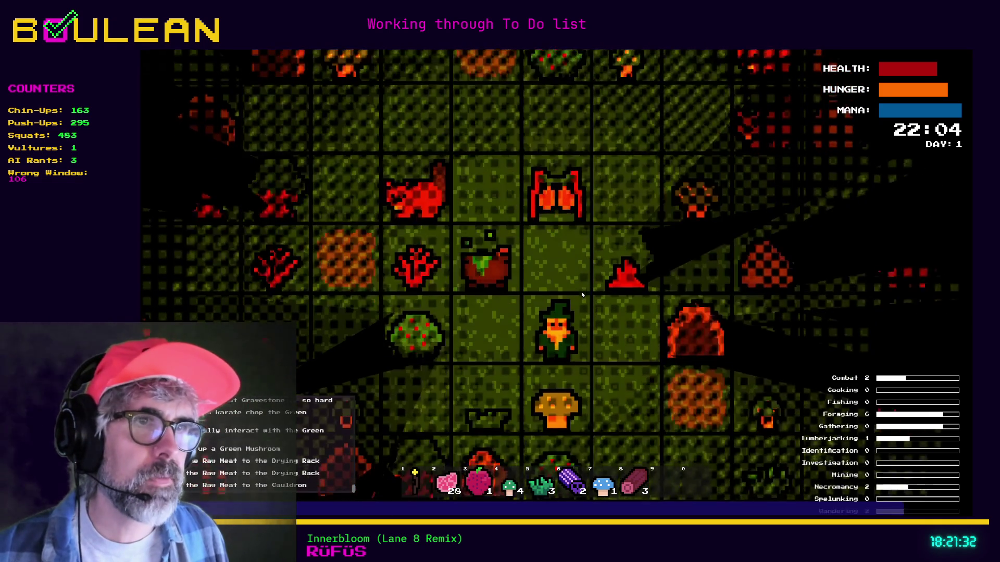
key(Right)
key(Down)
key(Down)
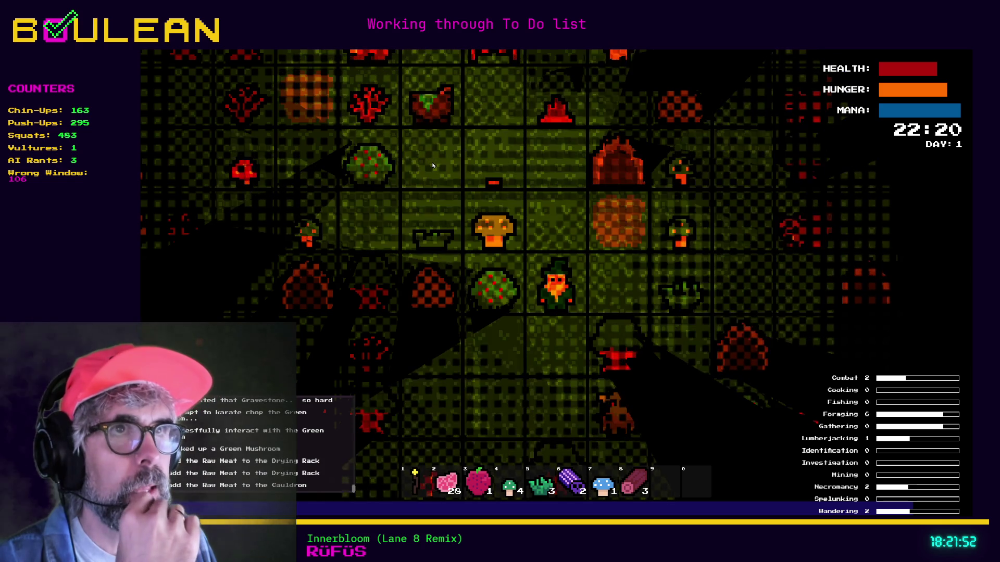
Zoom the game view out and back in with the mouse wheel.
scroll(432, 165, down, 2)
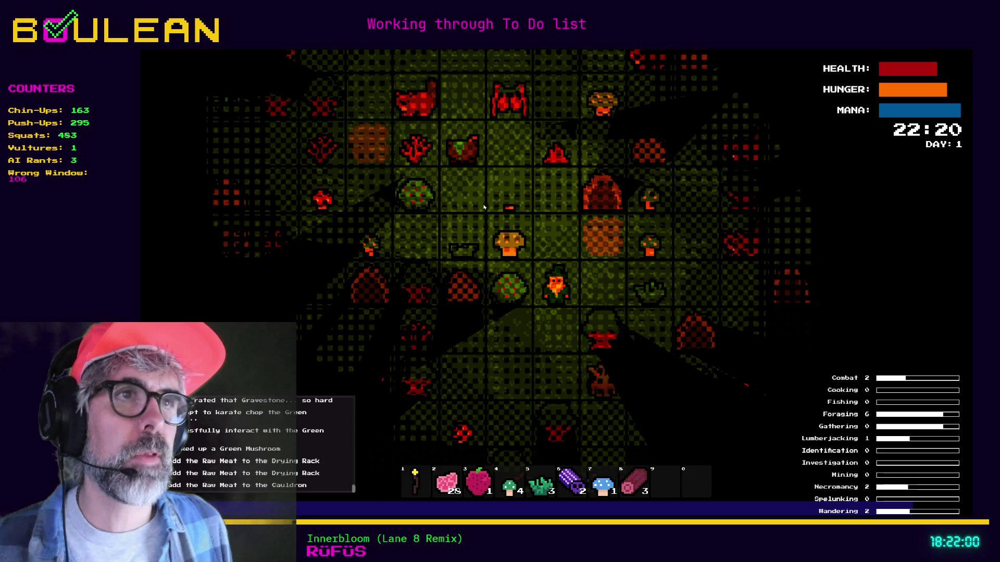
scroll(456, 129, up, 2)
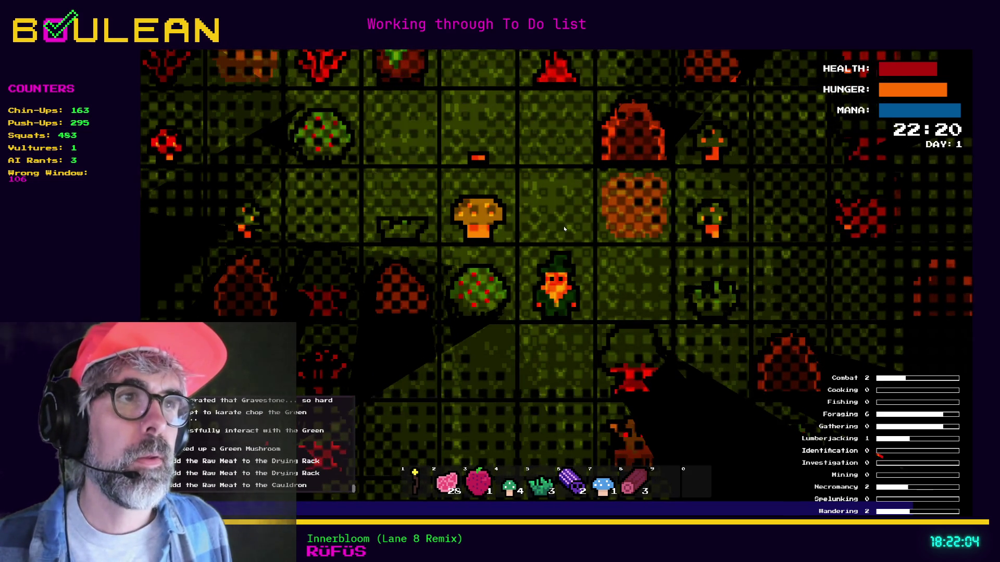
scroll(449, 185, down, 1)
scroll(450, 187, down, 1)
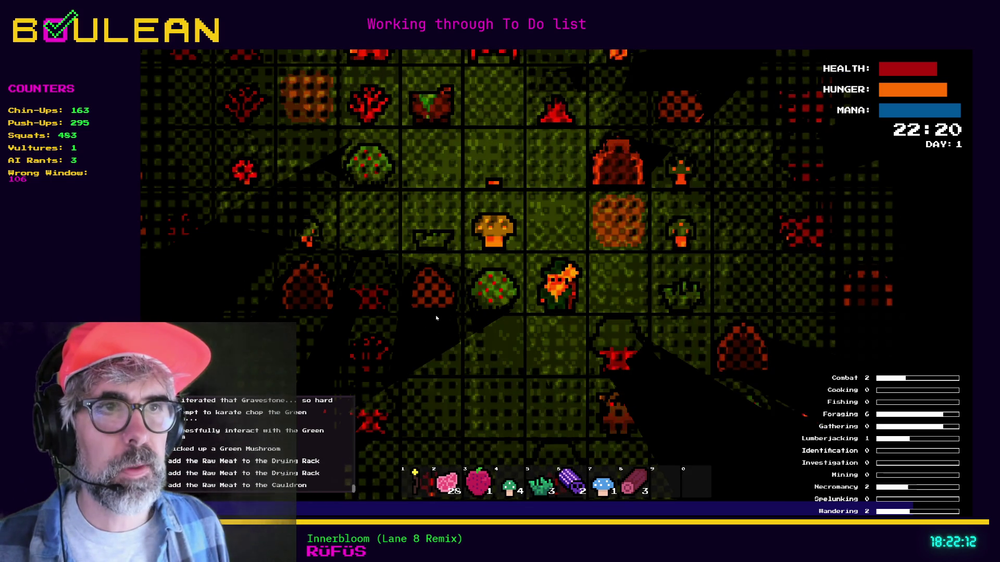
Walk the wizard north, west and east around the map with the WASD keys.
key(w)
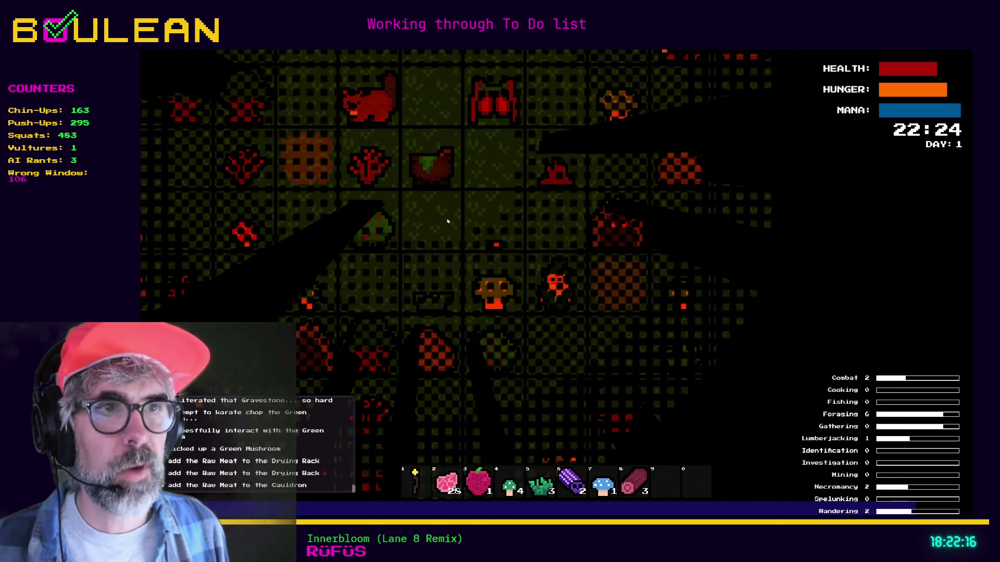
key(a)
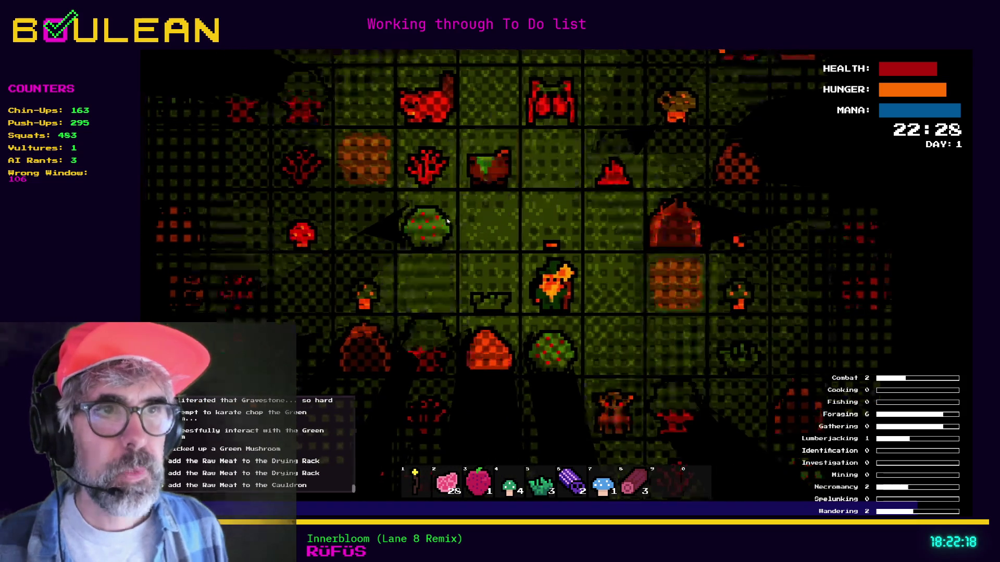
key(a)
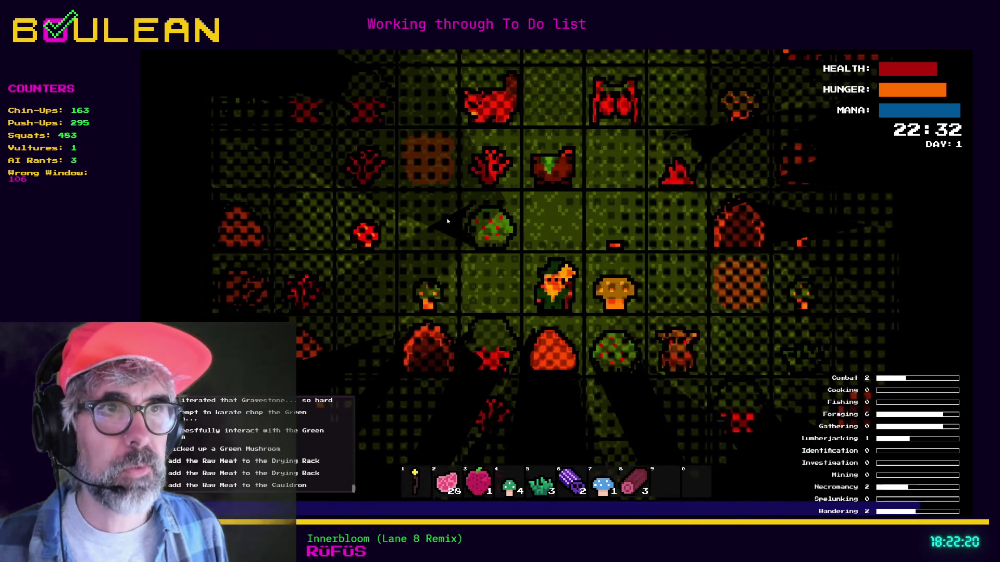
key(w)
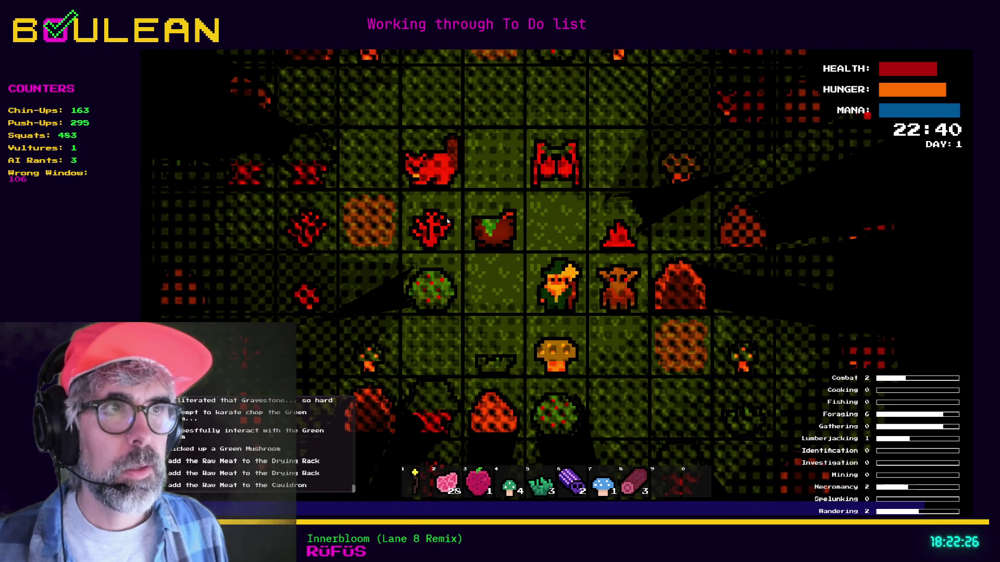
key(w)
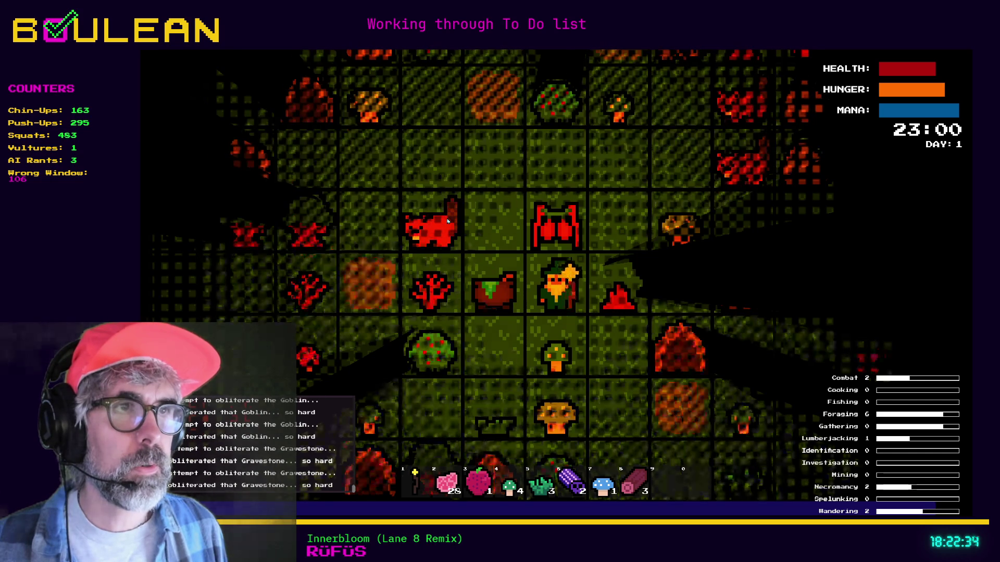
key(d)
key(w)
key(w)
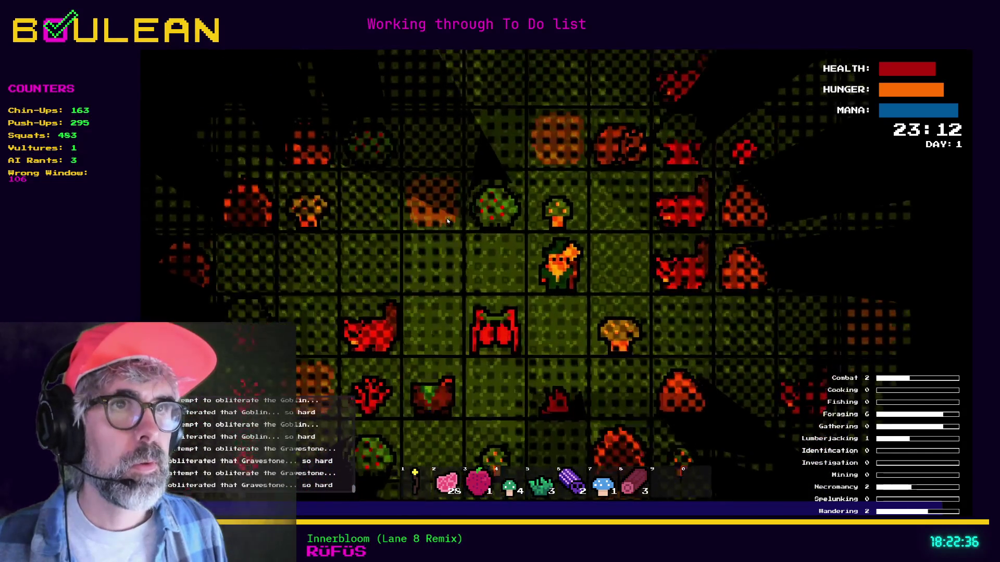
key(a)
key(a)
key(w)
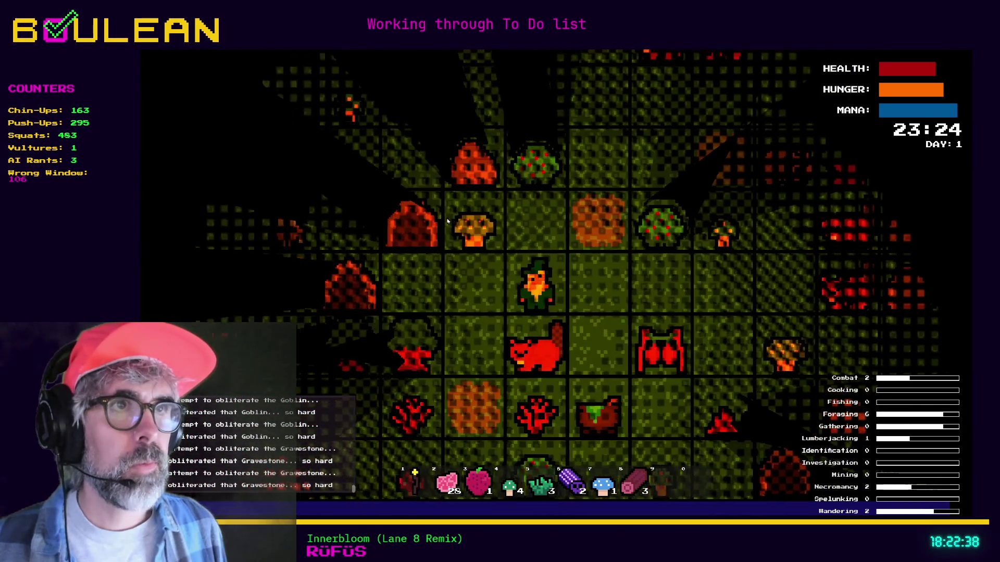
key(d)
key(d)
key(w)
key(w)
key(w)
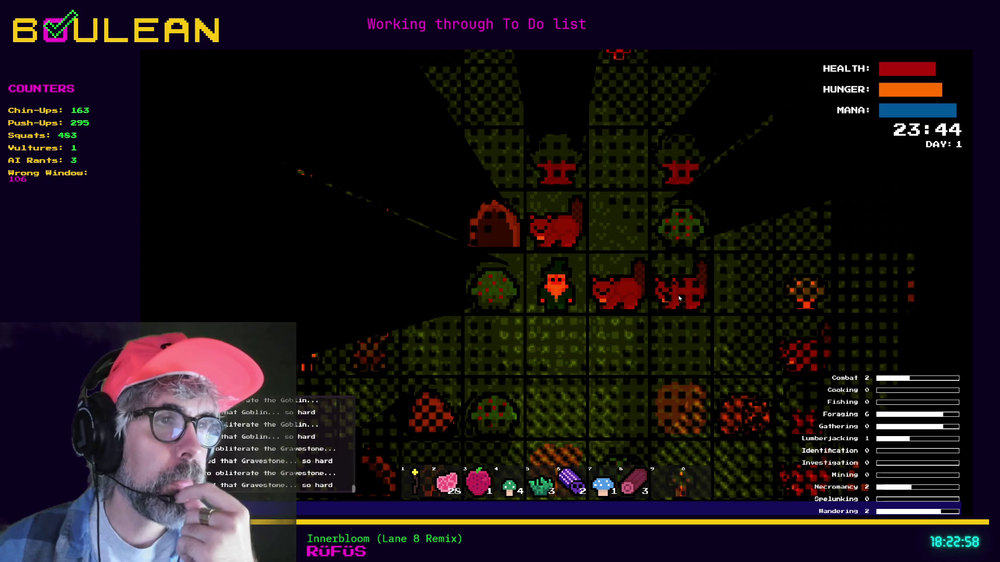
Stop the game and delete the commented-out loop on lines 77–80 of grid_global.gd.
key(Escape)
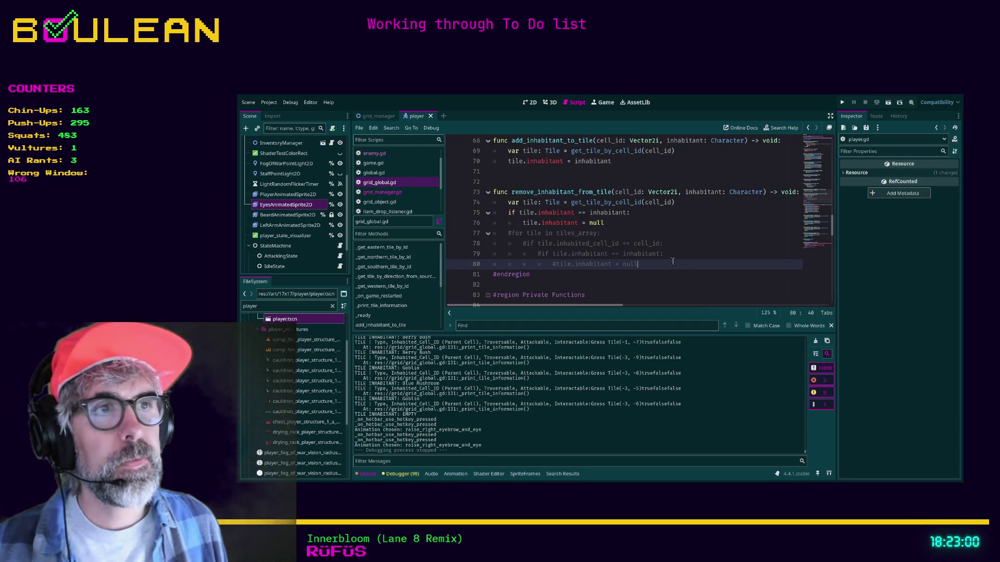
drag(675, 263, 487, 237)
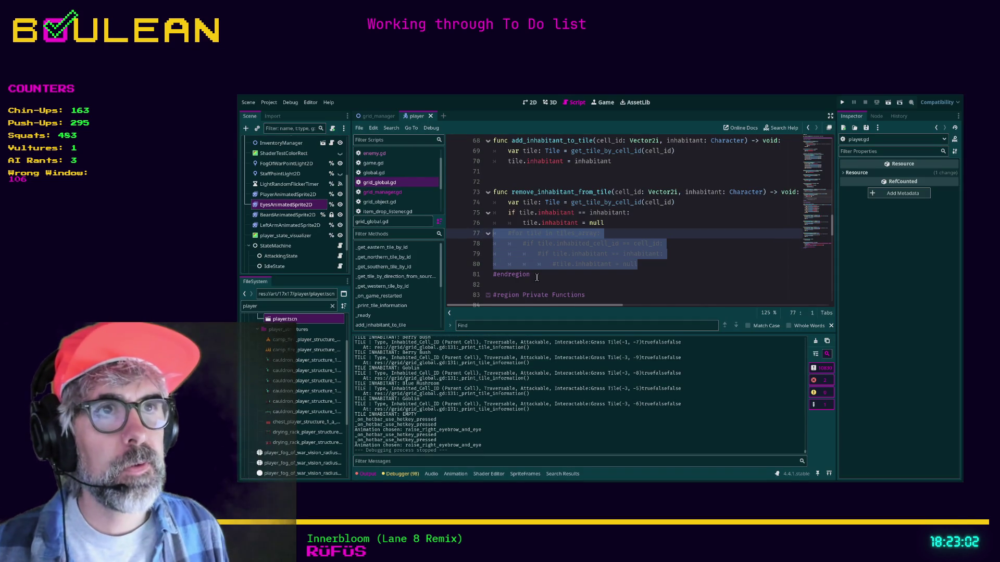
key(Delete)
key(BackSpace)
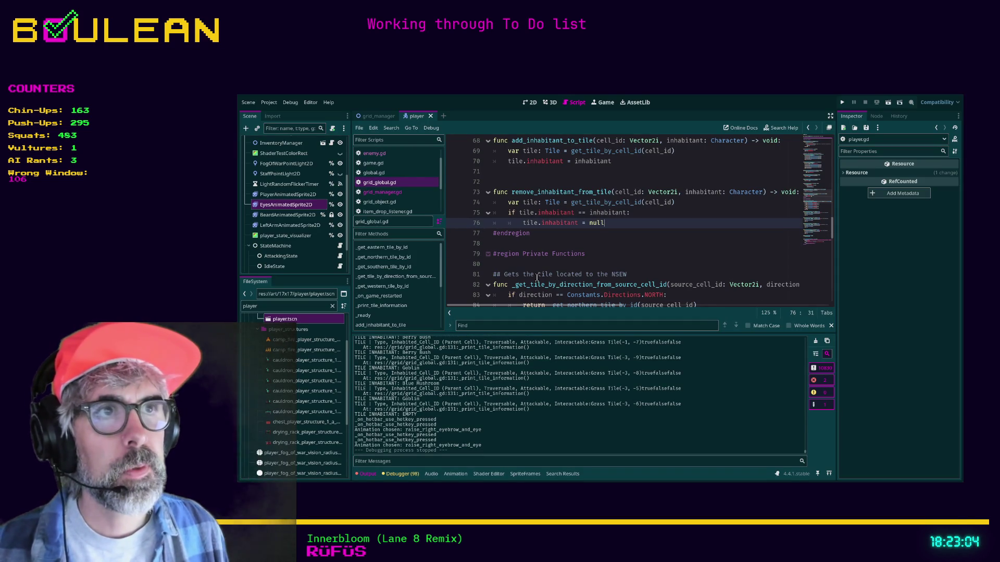
click(385, 193)
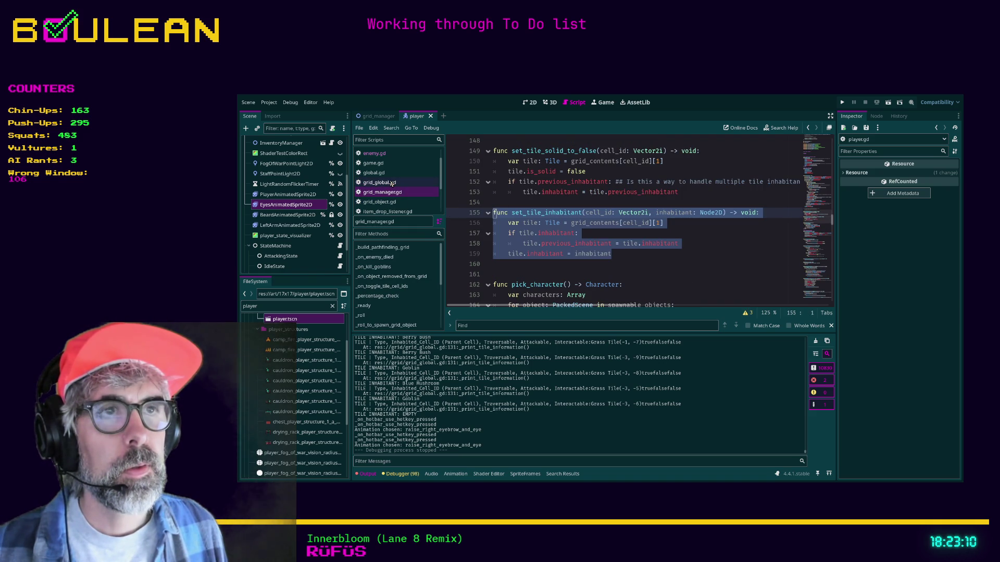
Search the project for grid_manager.set_tile_inhabitant, view the enemy.gd match, then return to grid_global.gd.
click(545, 269)
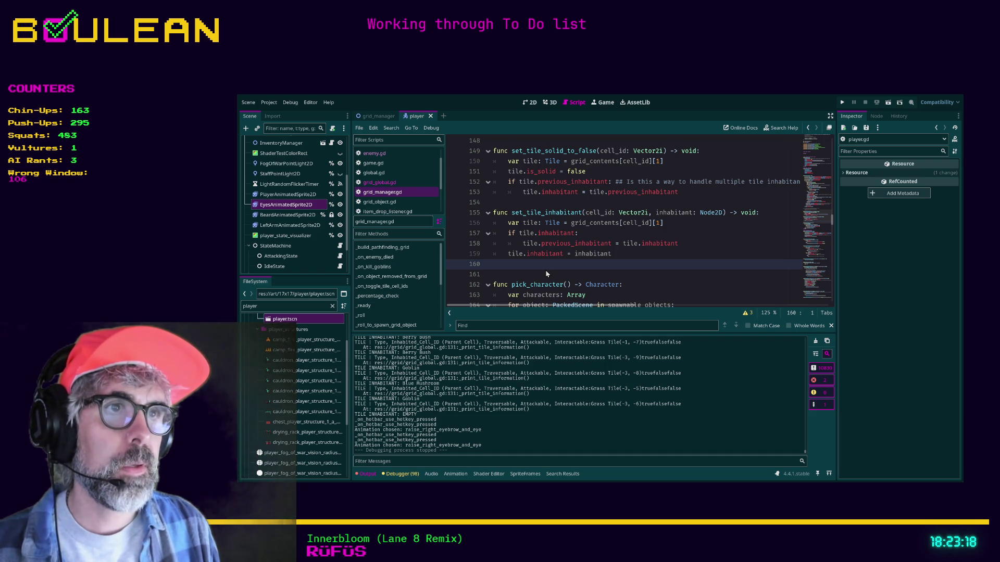
key(Return)
click(536, 366)
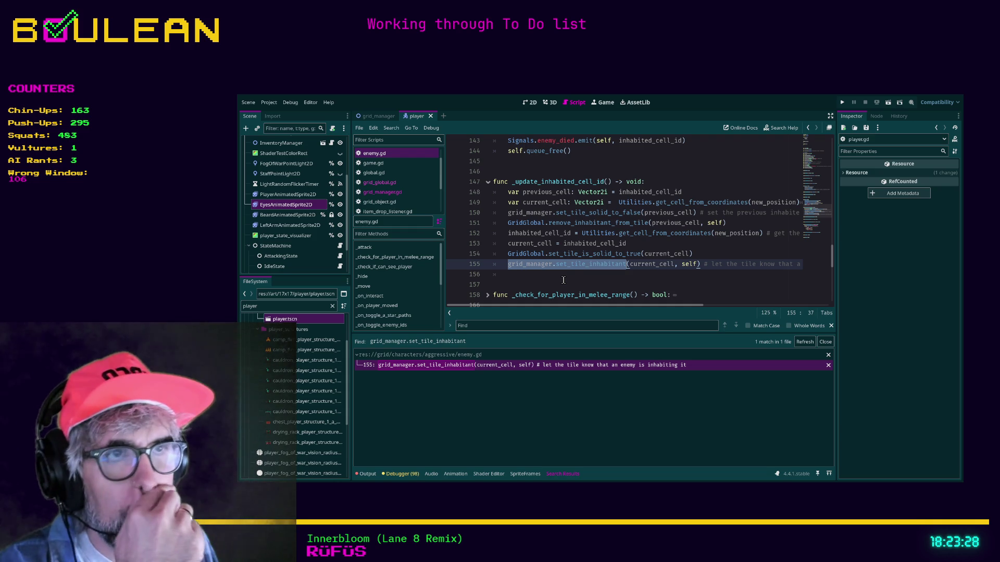
click(395, 193)
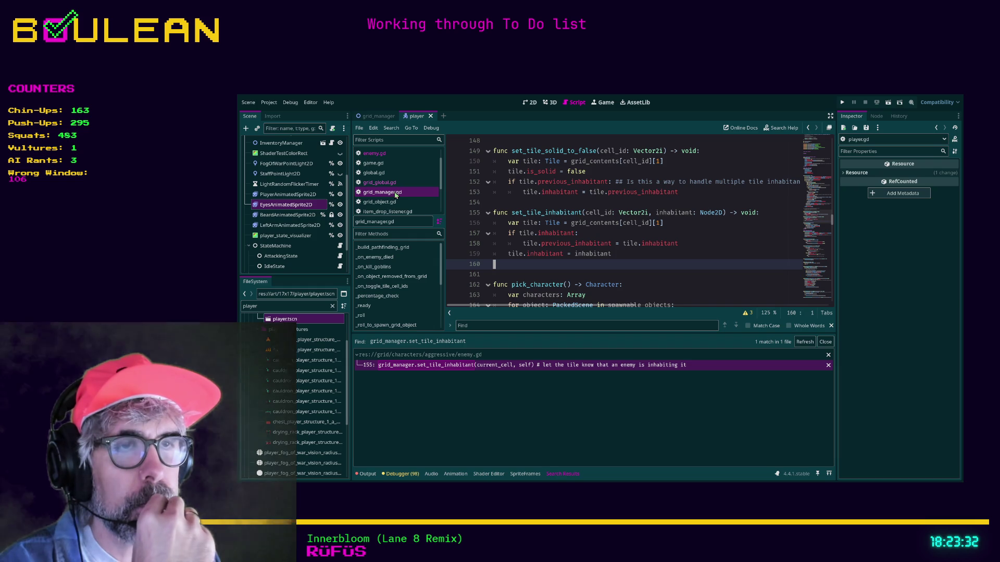
scroll(539, 233, down, 2)
scroll(539, 233, down, 3)
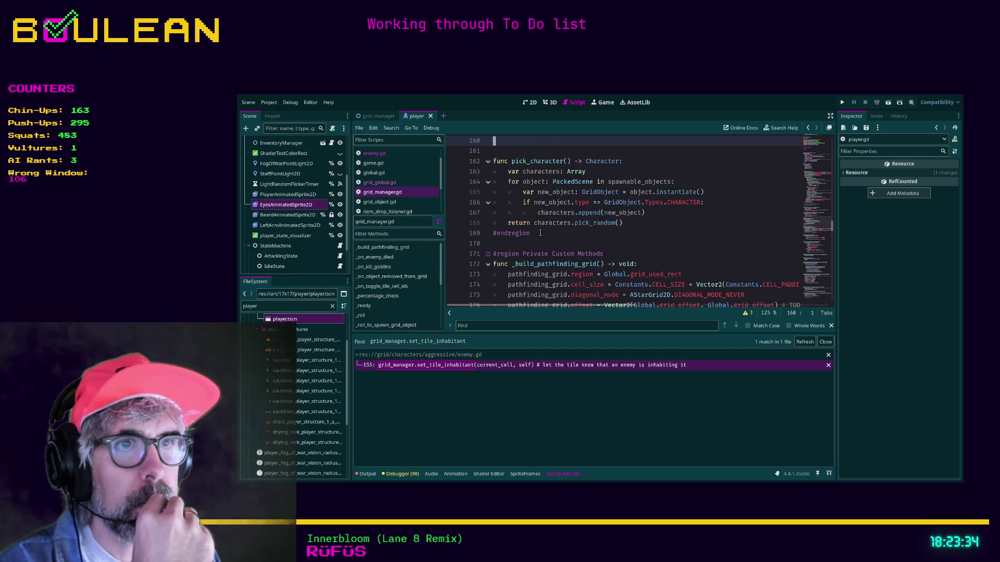
scroll(540, 233, up, 4)
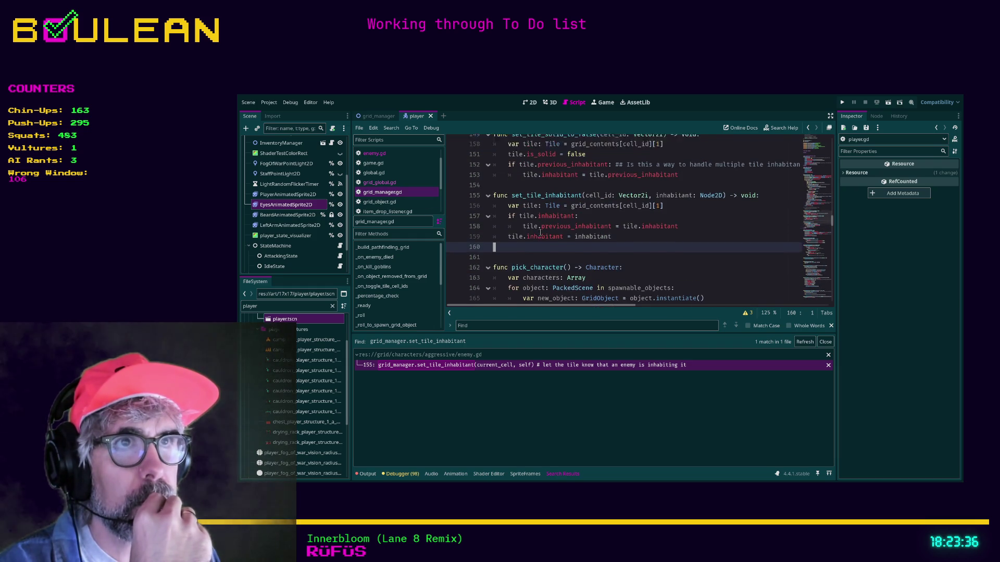
click(379, 183)
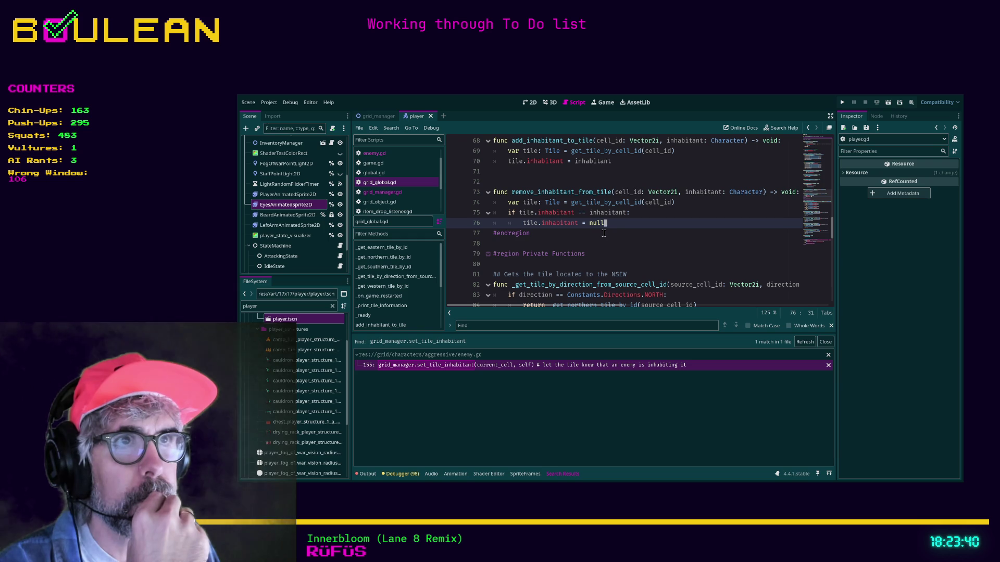
scroll(631, 233, up, 1)
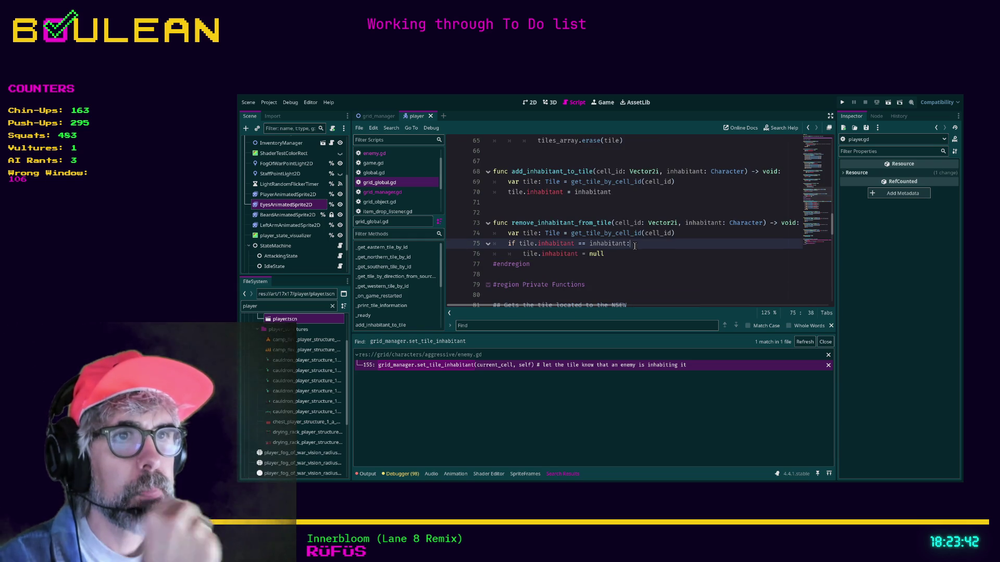
Search grid_global.gd for 'set_tile_inh', then clear the search and scroll through the script.
key(ctrl+f)
text(set)
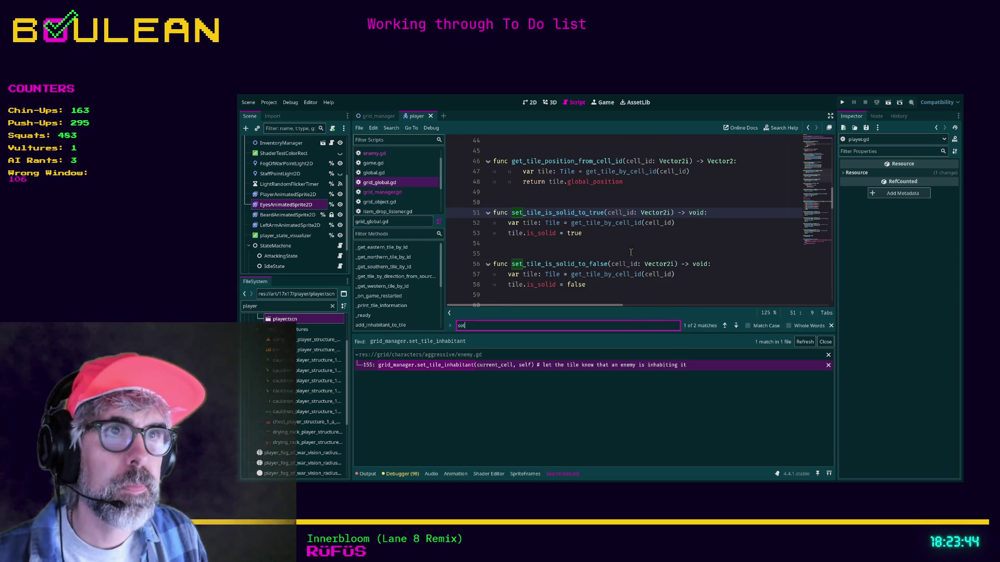
text(_tile)
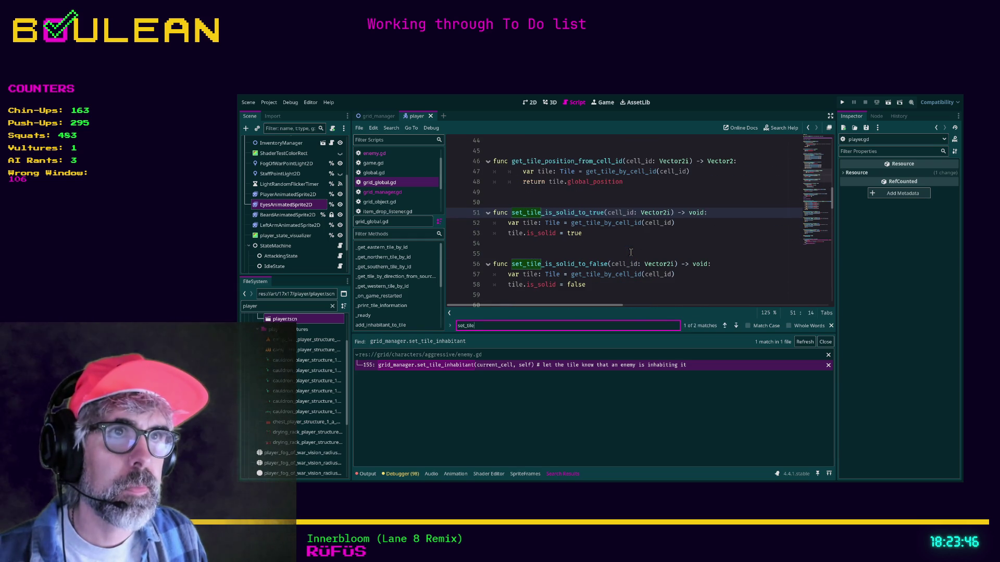
text(_inh)
key(ctrl+a)
key(BackSpace)
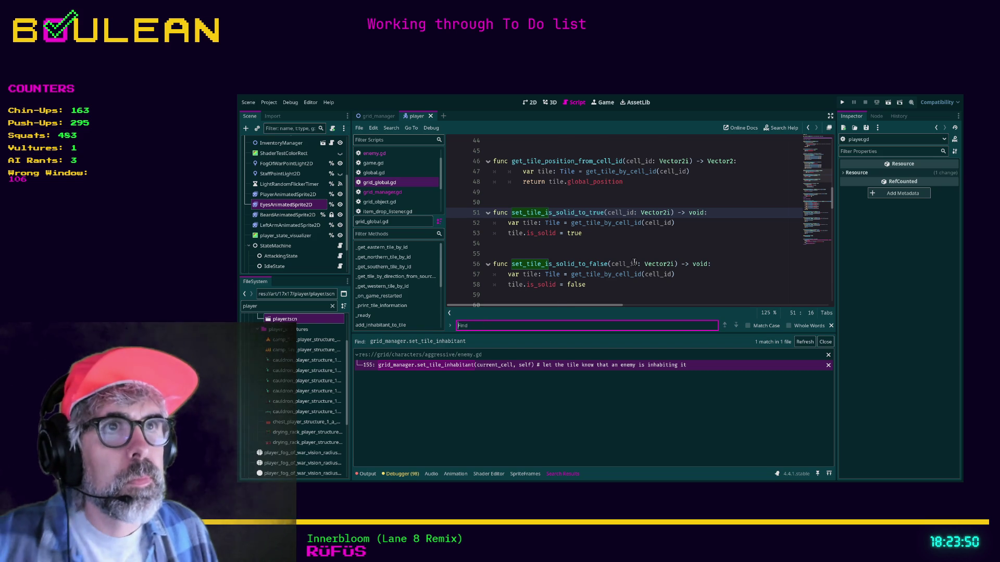
scroll(630, 251, up, 4)
scroll(634, 268, up, 4)
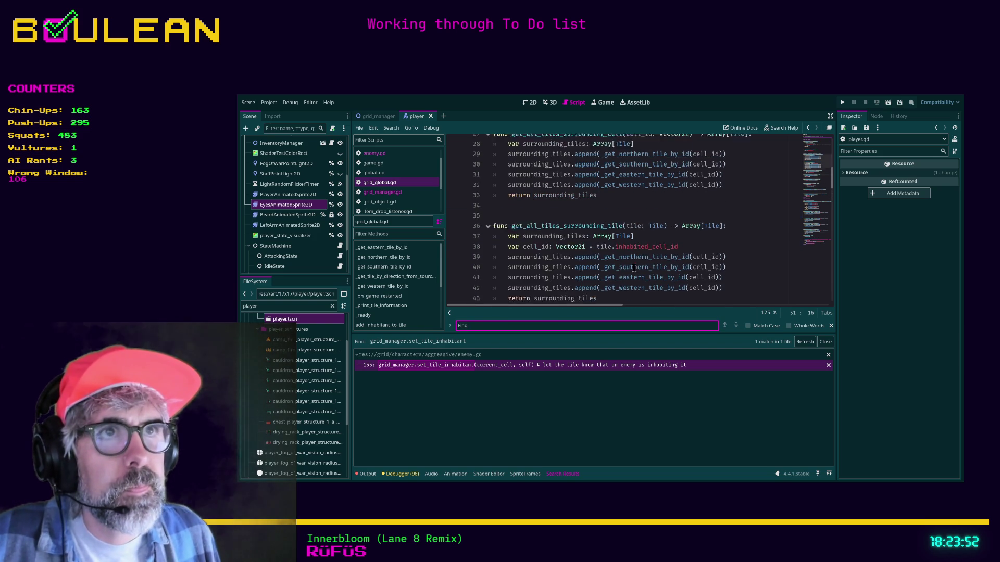
scroll(634, 268, up, 5)
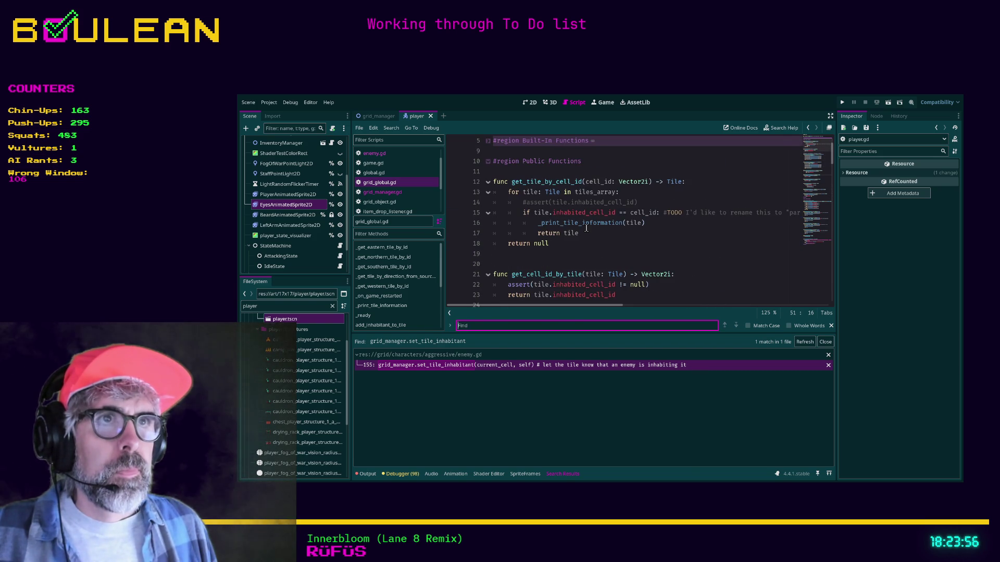
scroll(617, 239, down, 5)
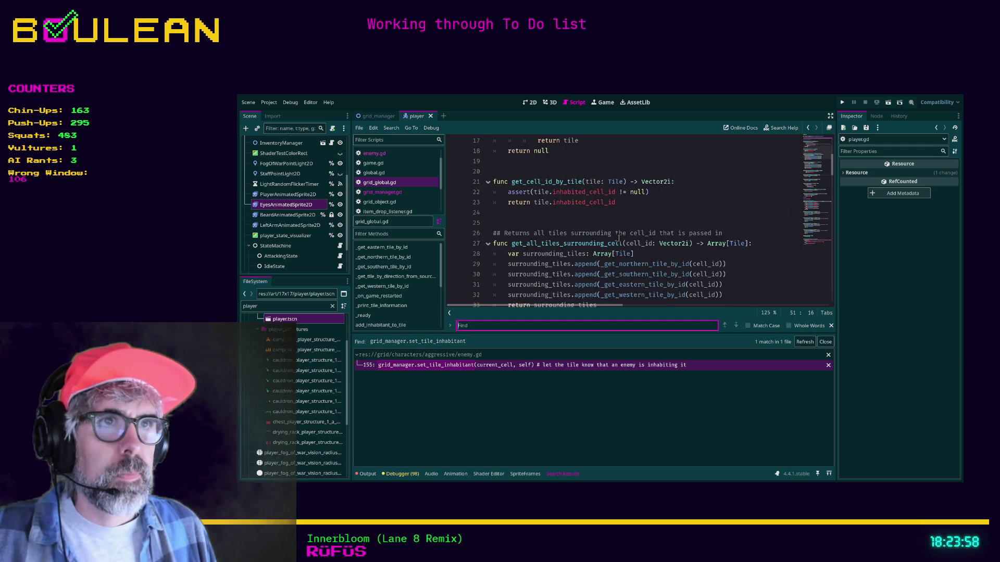
scroll(618, 238, down, 3)
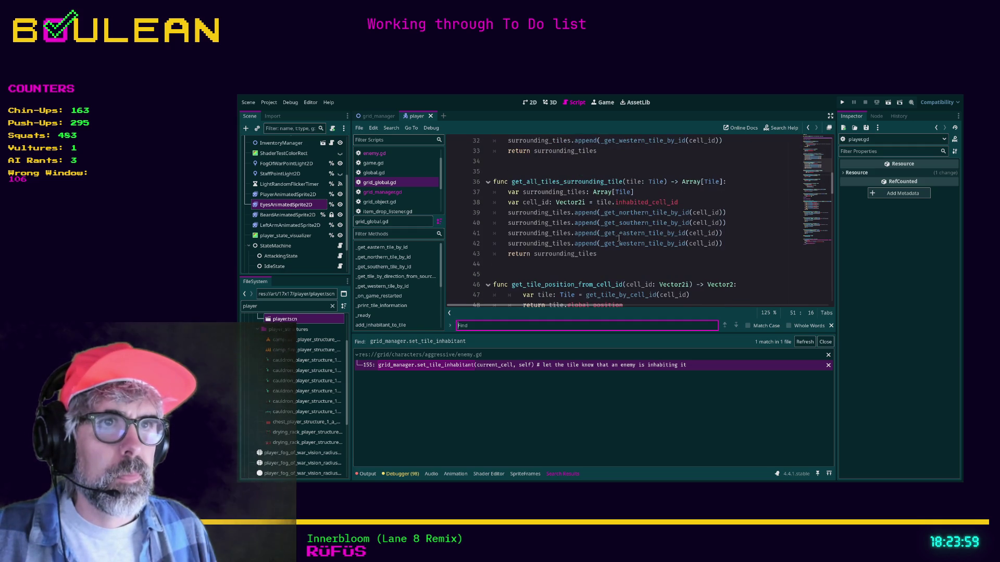
Select lines 157–159 of set_tile_inhabitant in grid_manager.gd.
click(390, 193)
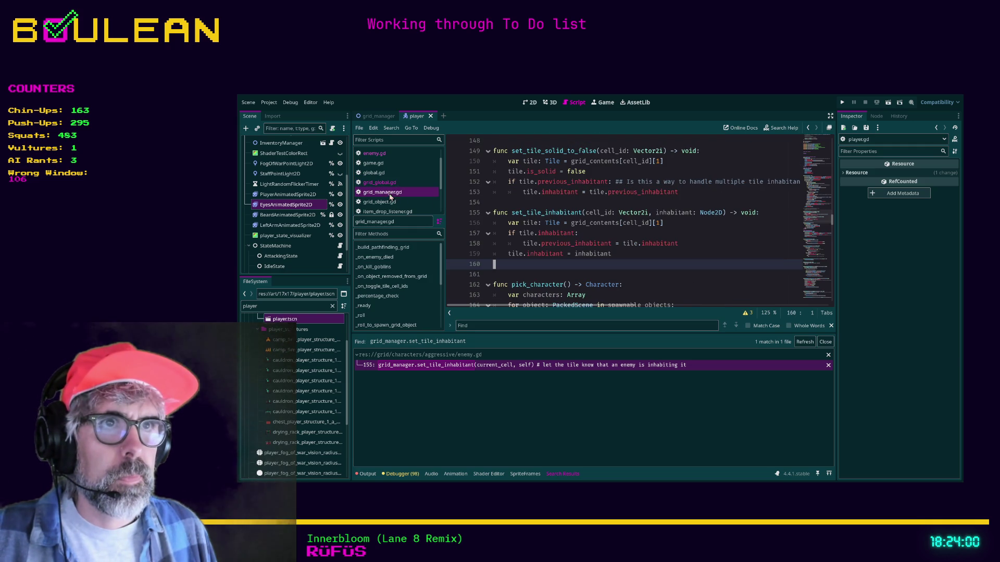
click(628, 253)
drag(628, 253, 495, 234)
key(ctrl+c)
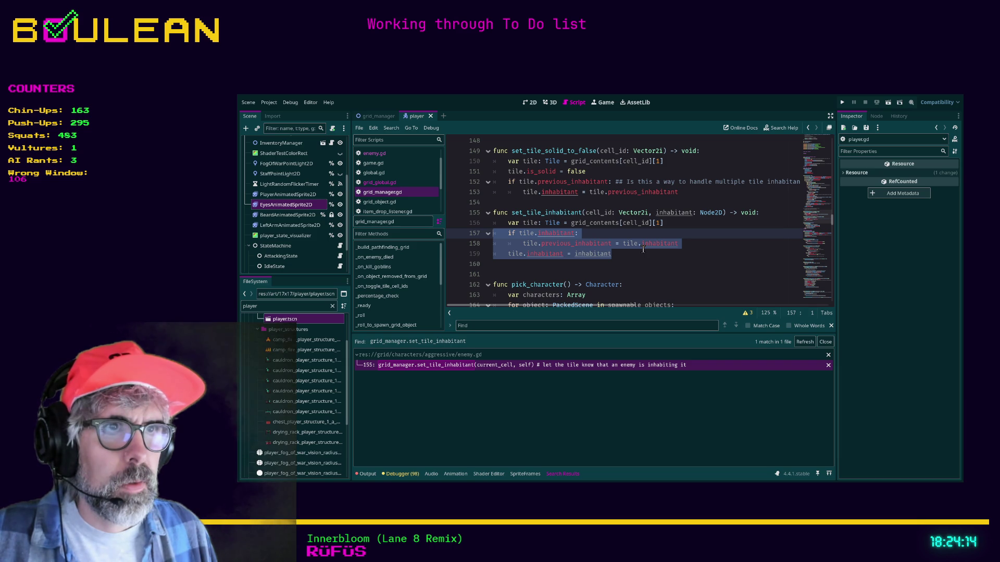
Search grid_global.gd for 'add_in' and place the caret inside add_inhabitant_to_tile.
click(385, 183)
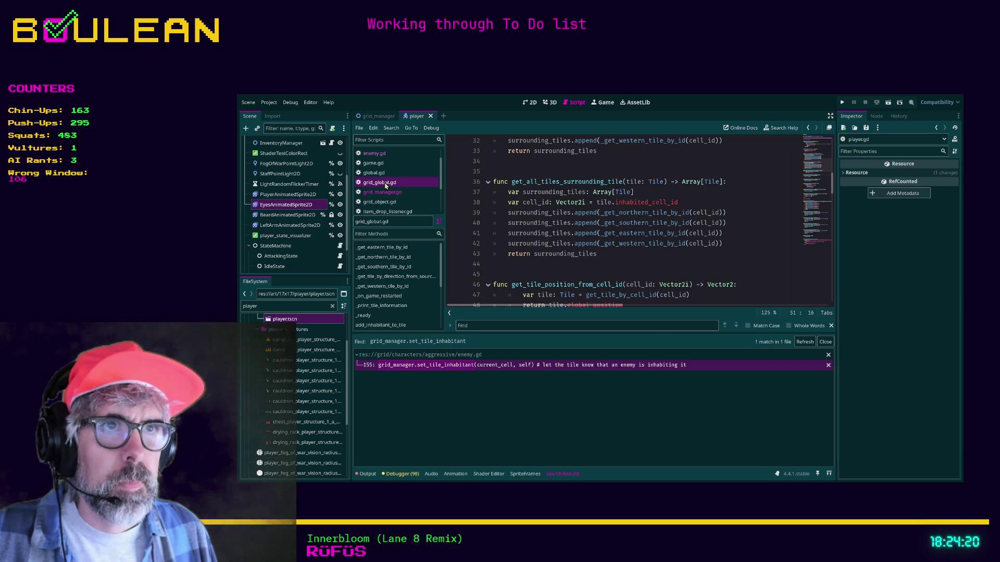
click(536, 275)
key(ctrl+f)
text(set)
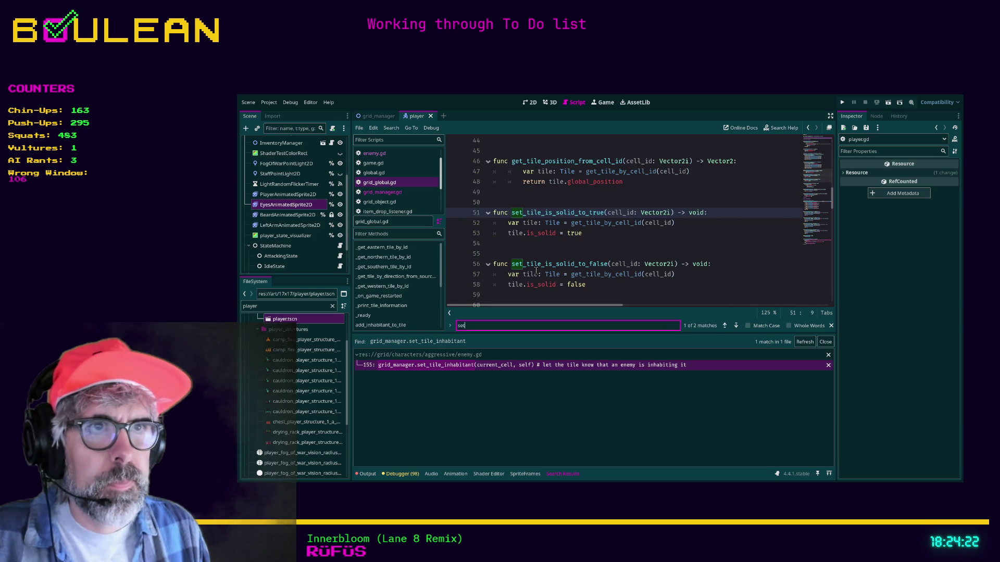
text(_tile_inha)
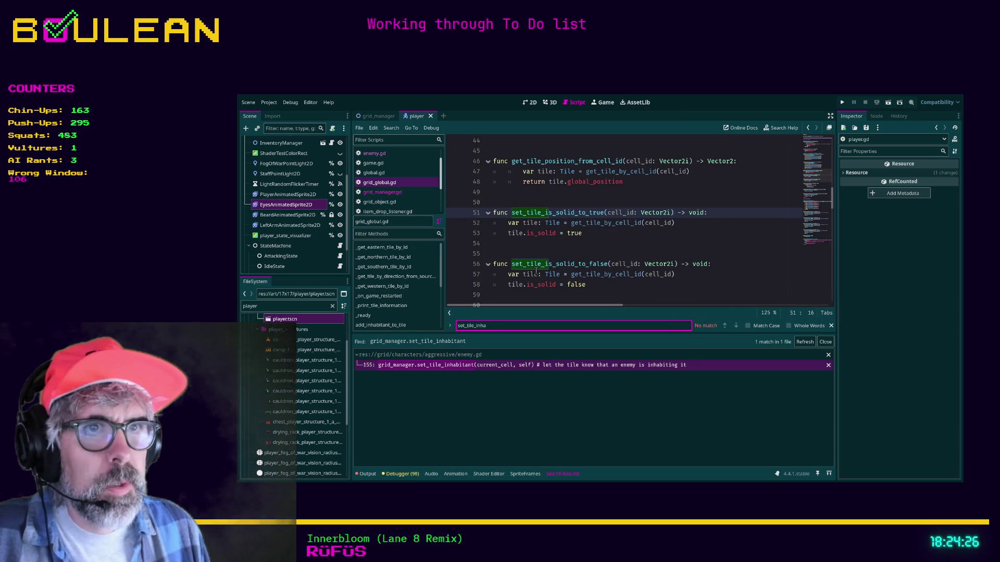
scroll(537, 271, down, 2)
double_click(485, 326)
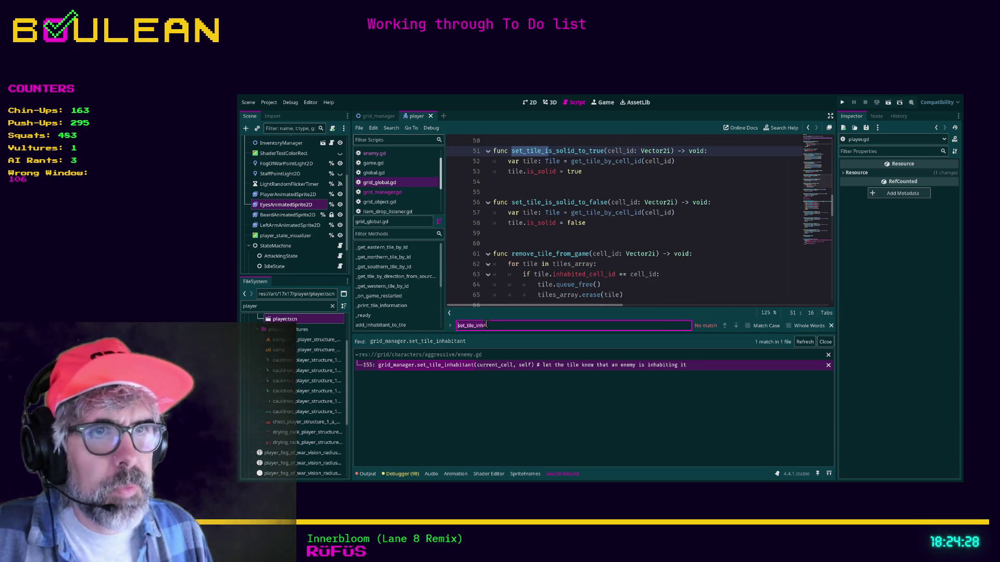
text(add_in)
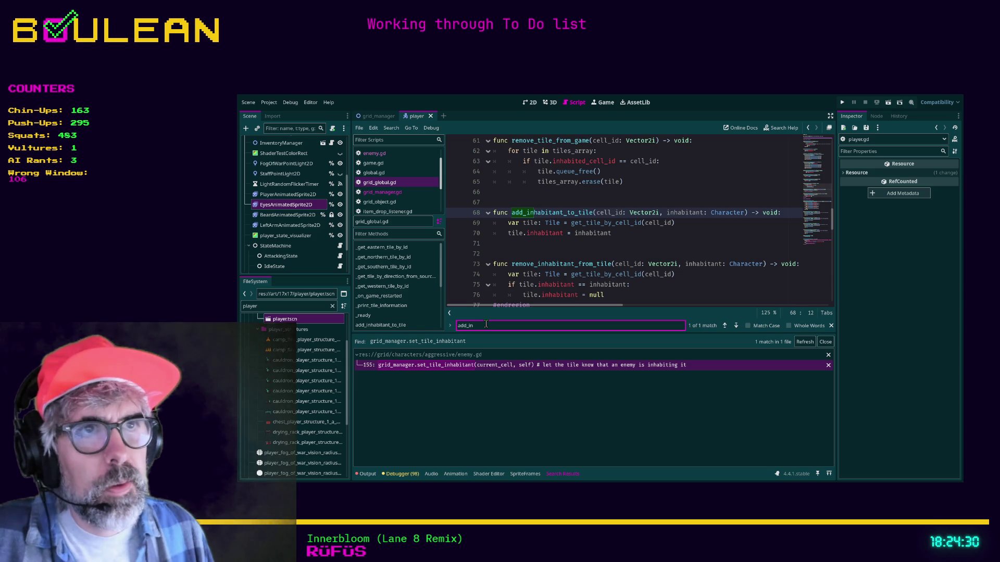
click(507, 243)
Paste the if tile.inhabitant check into add_inhabitant_to_tile and delete the duplicate assignment on line 73.
key(ctrl+v)
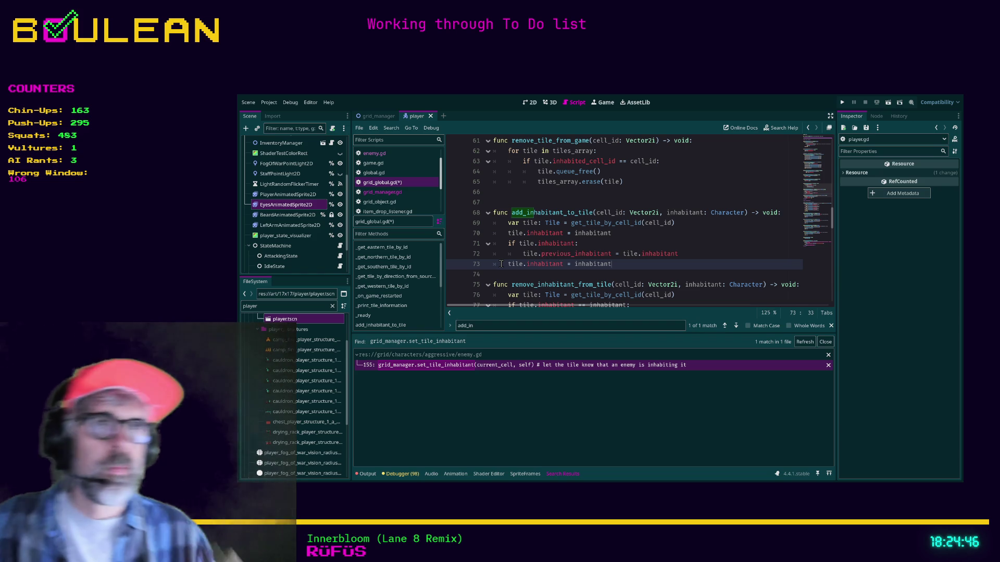
click(396, 191)
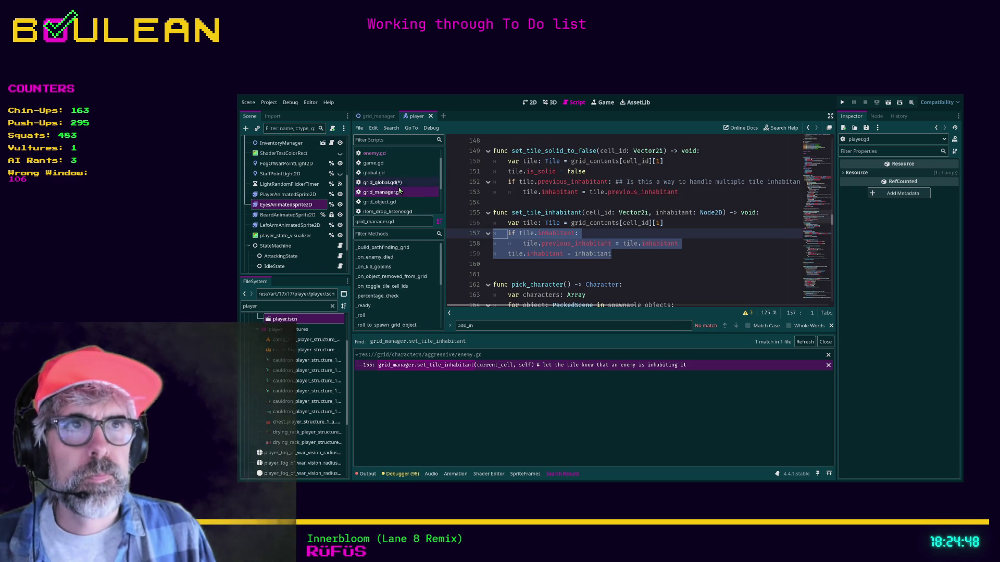
click(395, 183)
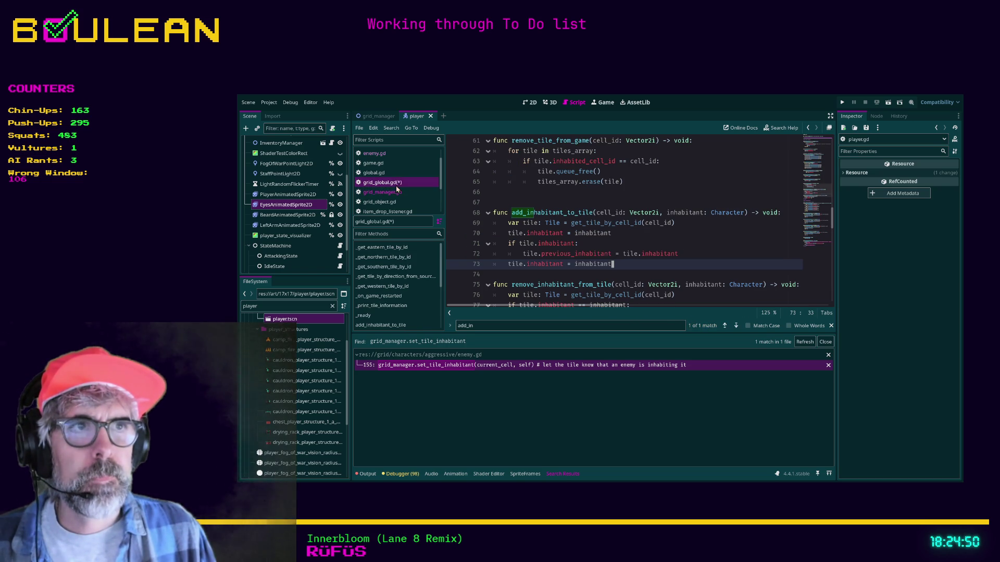
drag(613, 264, 469, 267)
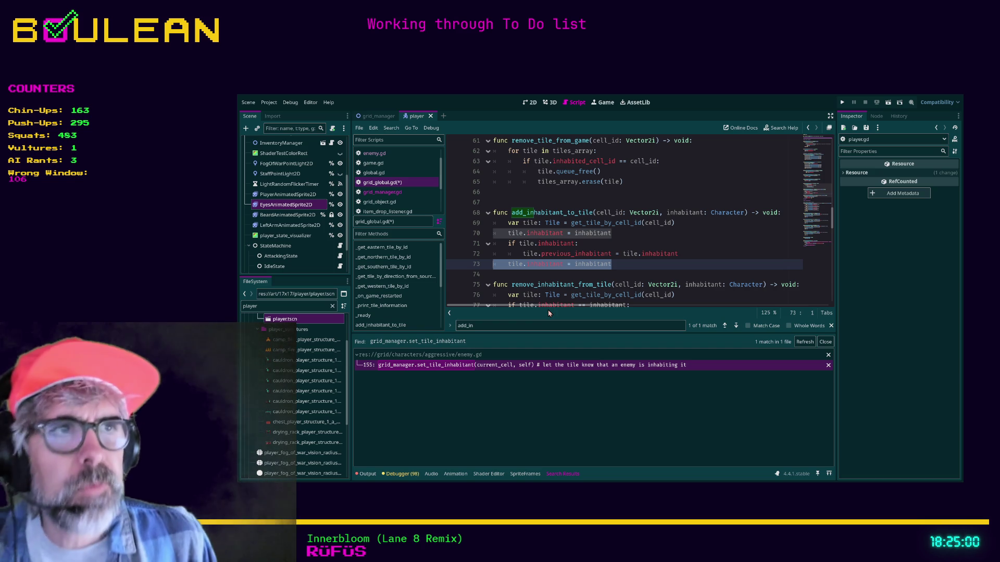
key(BackSpace)
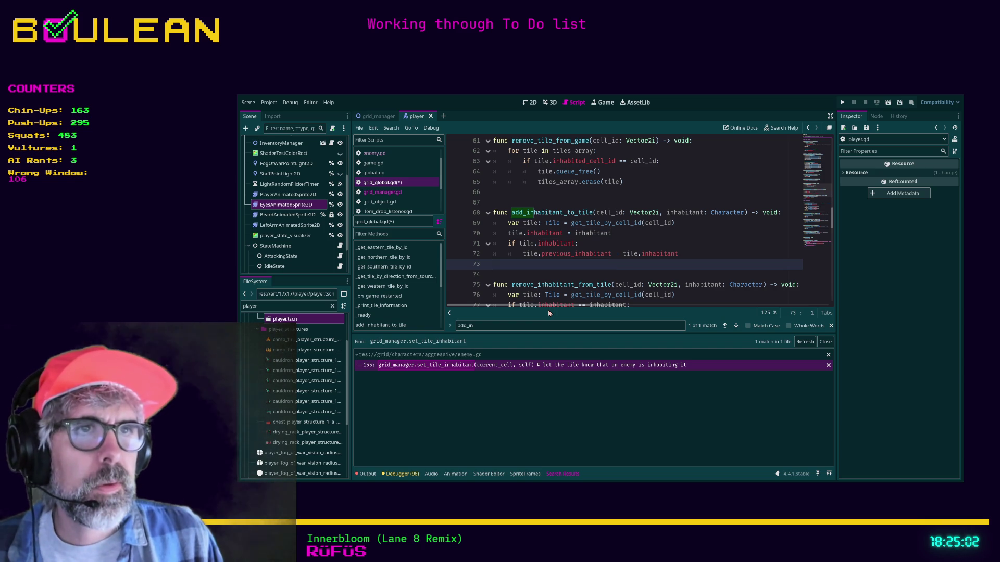
Move the inhabitant assignment below the if block and save grid_global.gd.
key(Up)
key(Up)
key(Up)
key(alt+Down)
key(alt+Down)
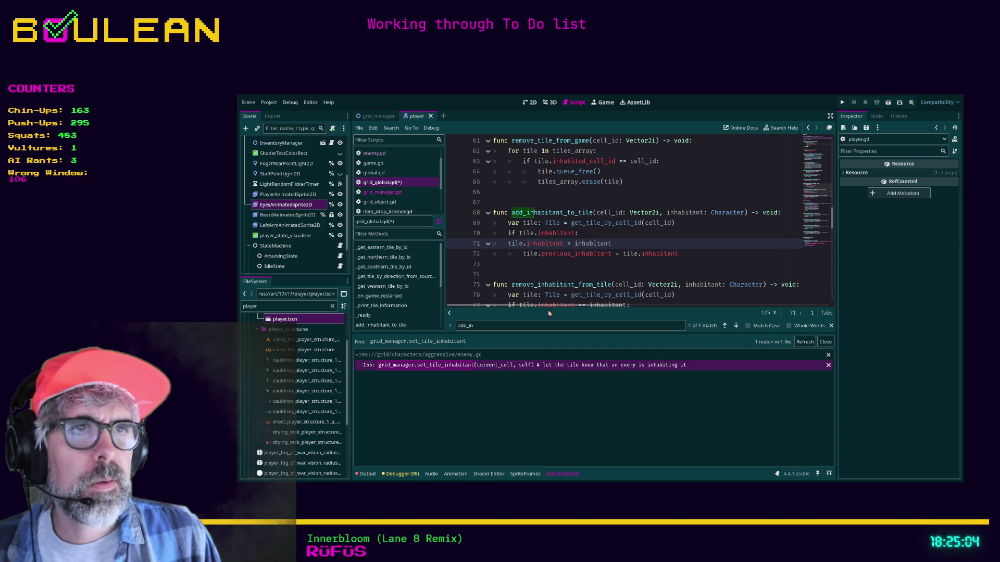
key(Up)
key(Up)
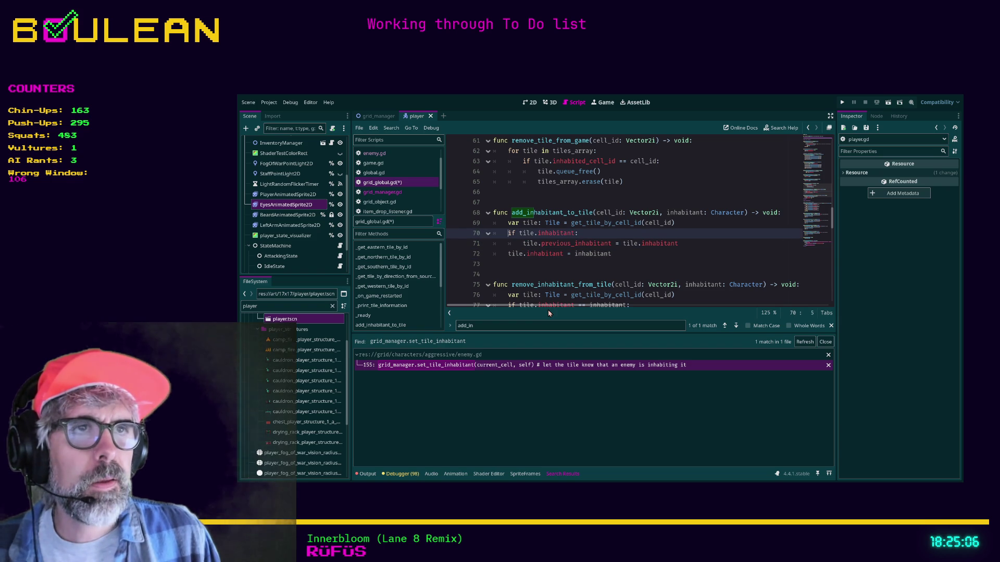
key(Down)
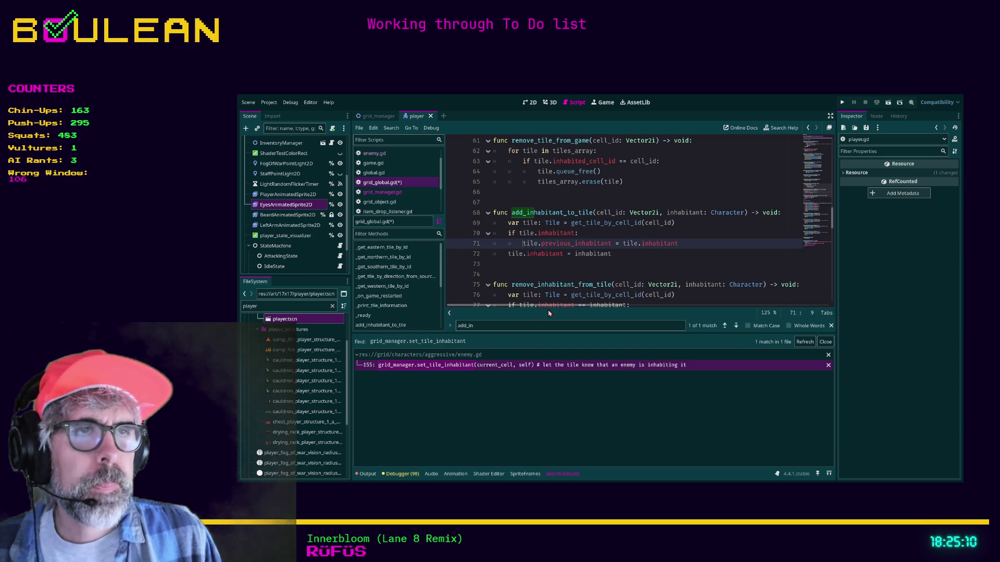
key(Right)
key(Right)
key(Right)
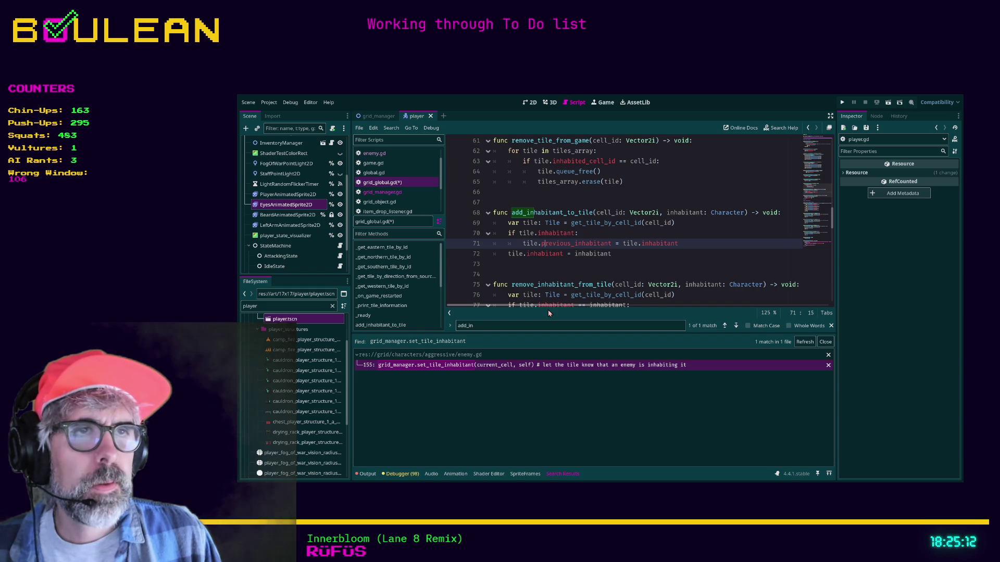
key(Right)
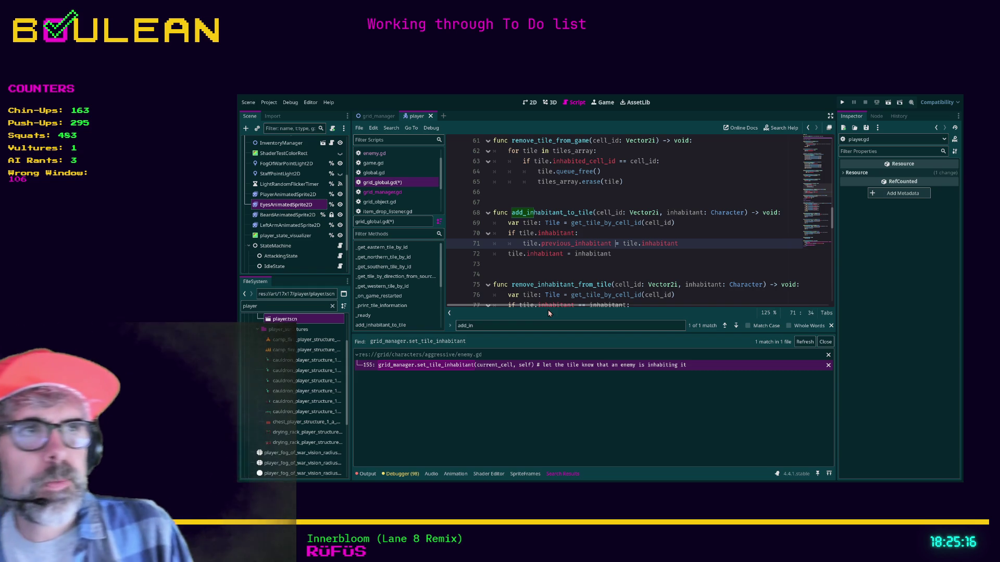
key(Right)
key(Right)
key(Right)
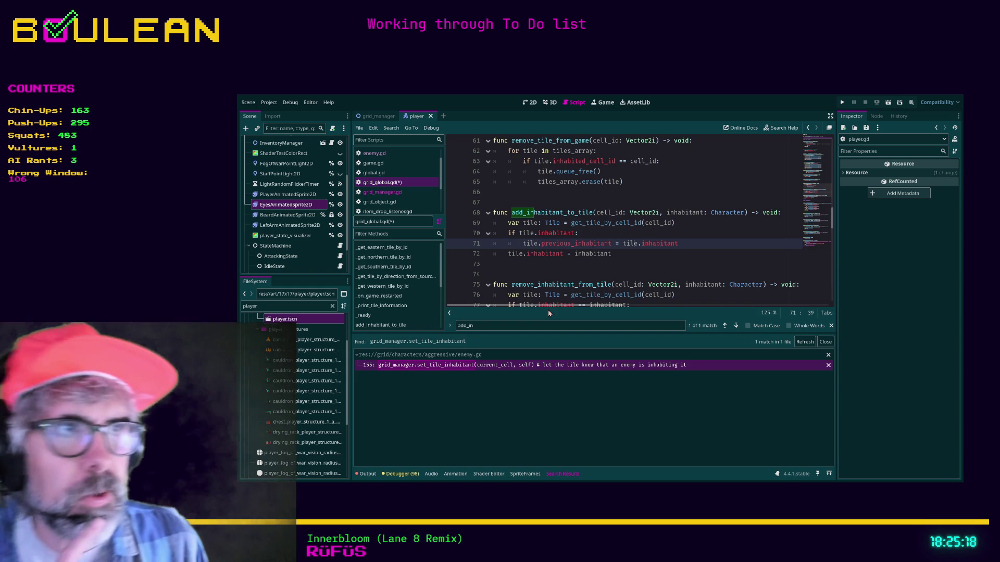
key(Down)
key(Left)
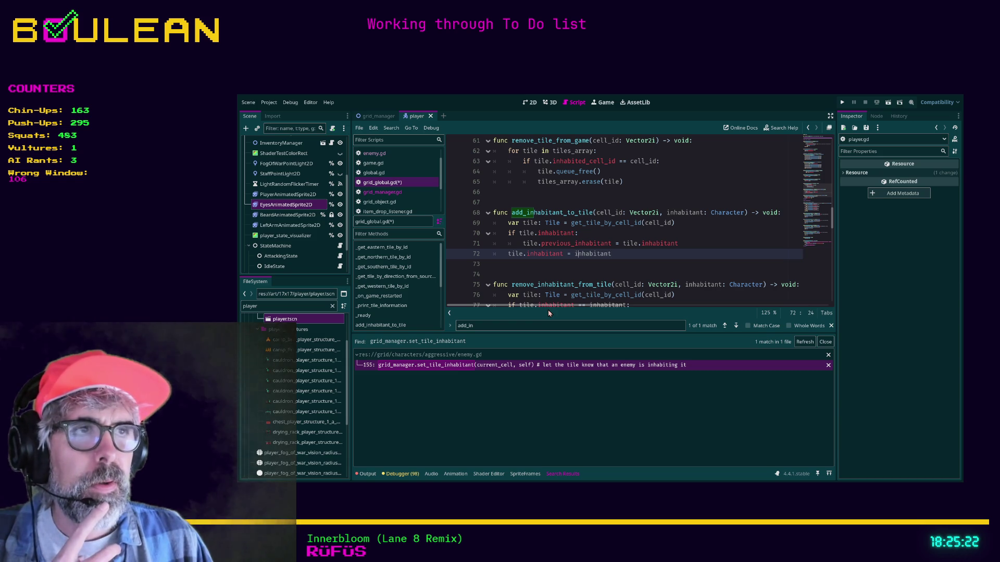
key(Up)
key(Up)
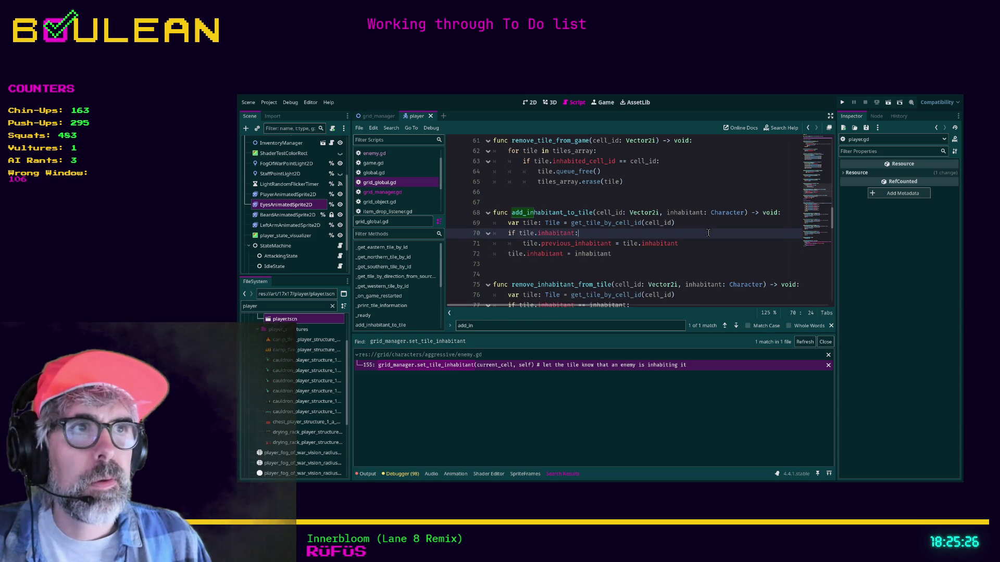
key(ctrl+s)
click(392, 156)
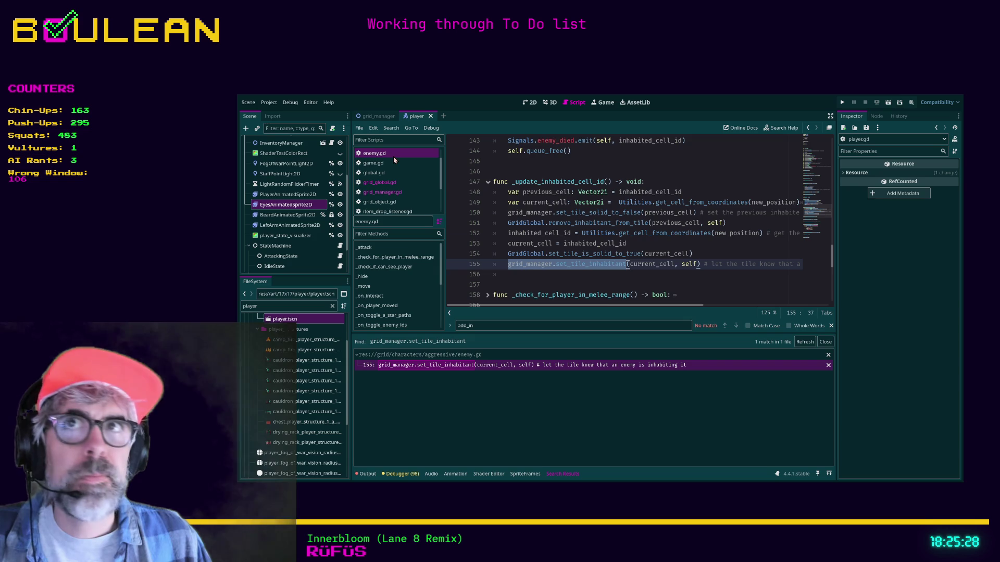
Comment out the old grid_manager.set_tile_inhabitant call on line 155 of enemy.gd.
click(575, 275)
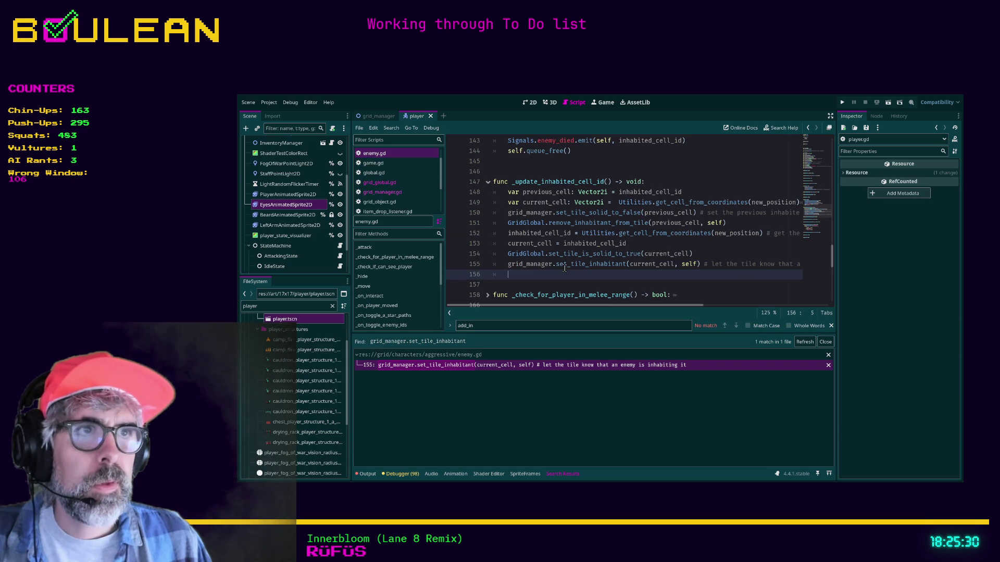
click(508, 264)
key(ctrl+k)
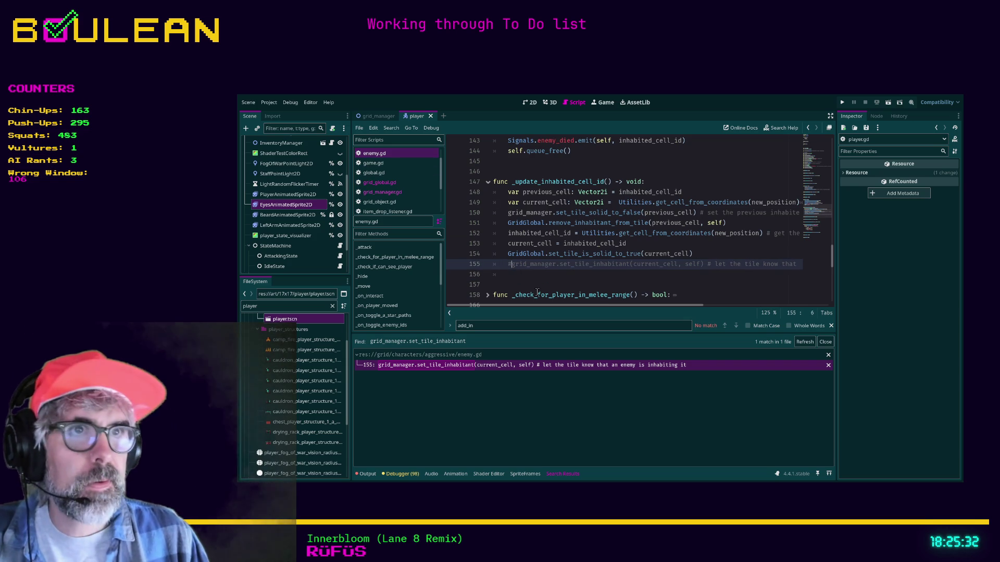
key(Down)
Write GridGlobal.add_inhabitant_to_tile(current_cell, self) on line 156 and save enemy.gd.
text(ridG)
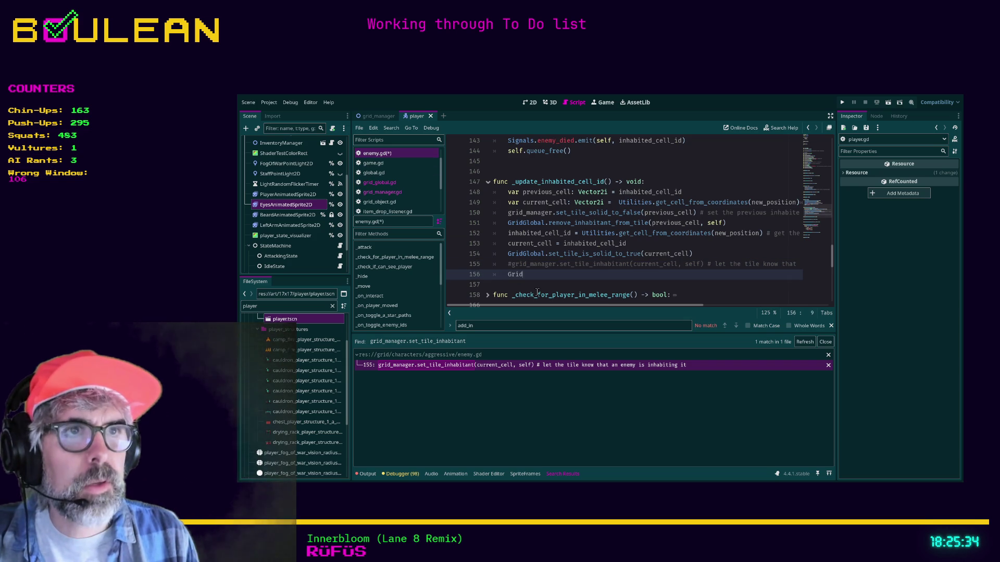
key(Return)
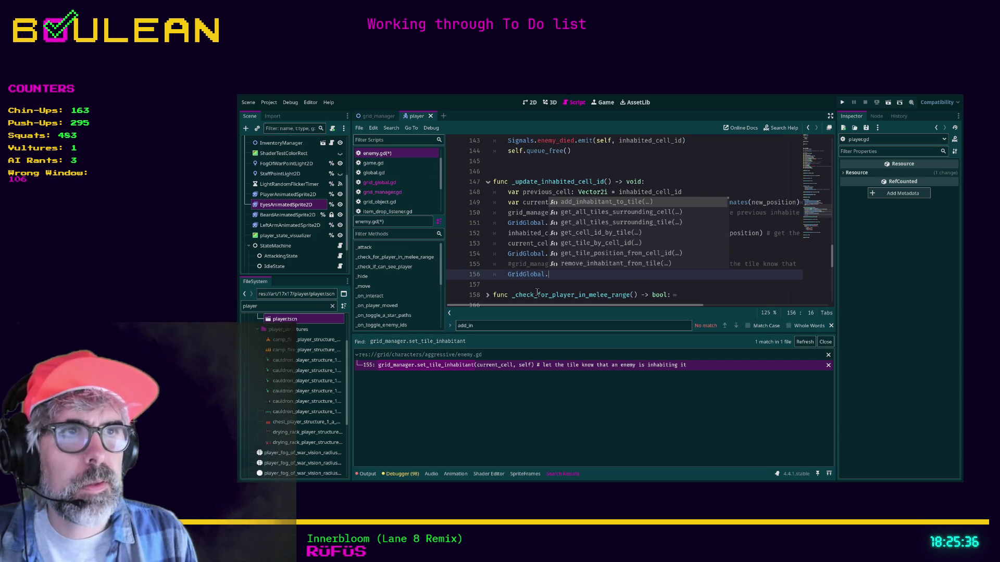
key(Return)
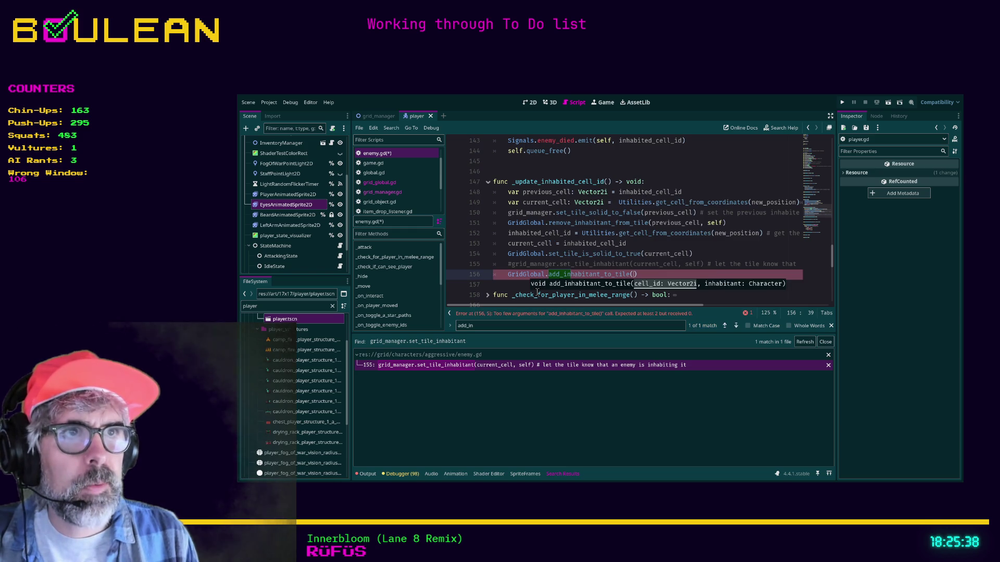
text(curren)
key(Return)
text(, self)
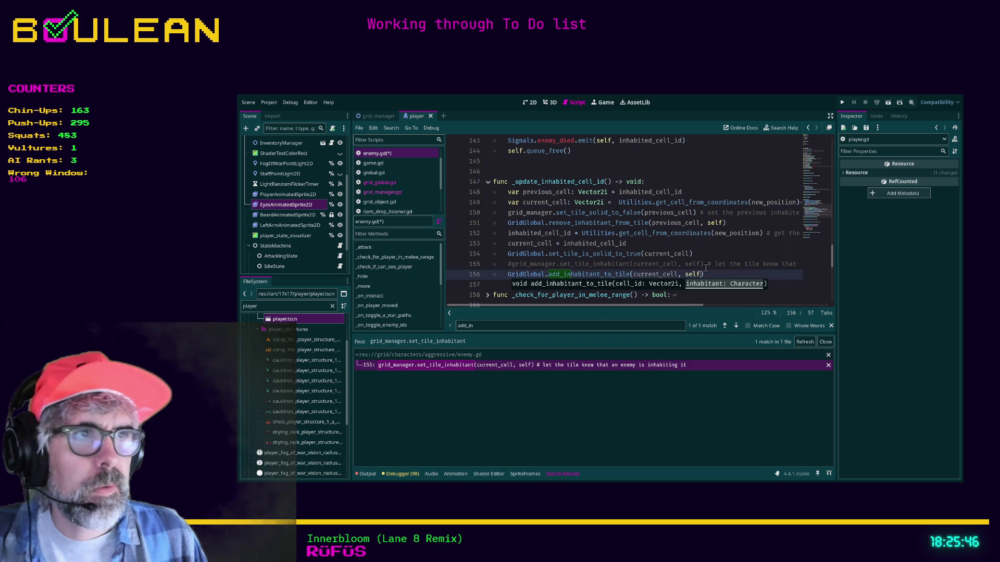
click(723, 274)
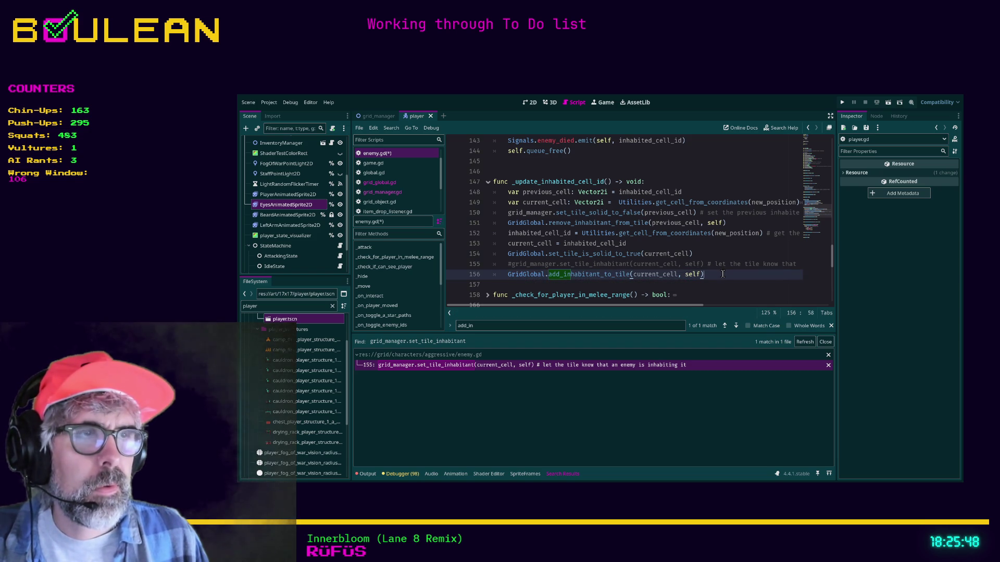
key(ctrl+s)
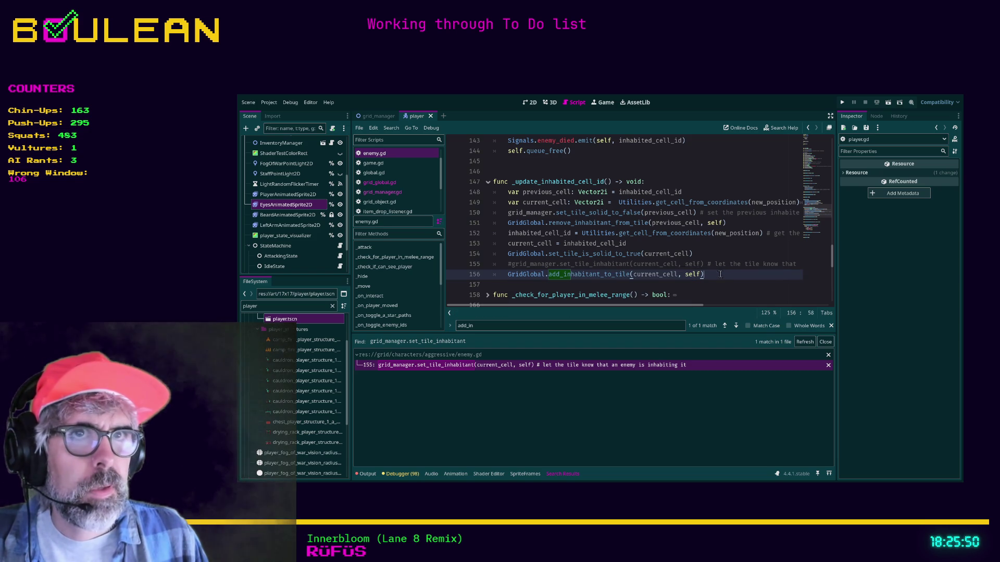
Comment out lines 155–159 of set_tile_inhabitant in grid_manager.gd and run the game with F5.
click(383, 194)
click(510, 266)
mouse_move(510, 266)
mouse_down()
mouse_move(500, 229)
mouse_move(481, 214)
mouse_up()
key(ctrl+k)
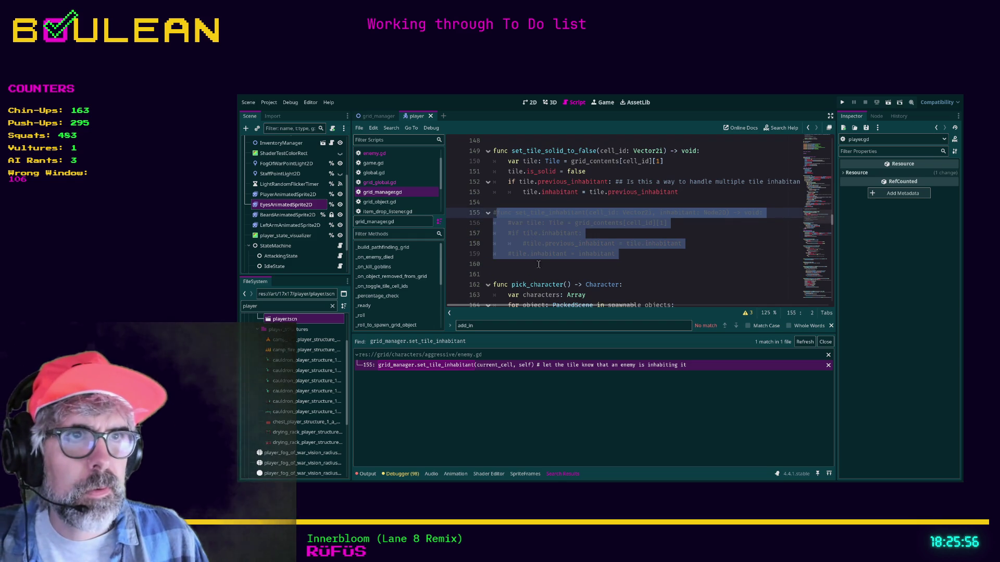
click(539, 271)
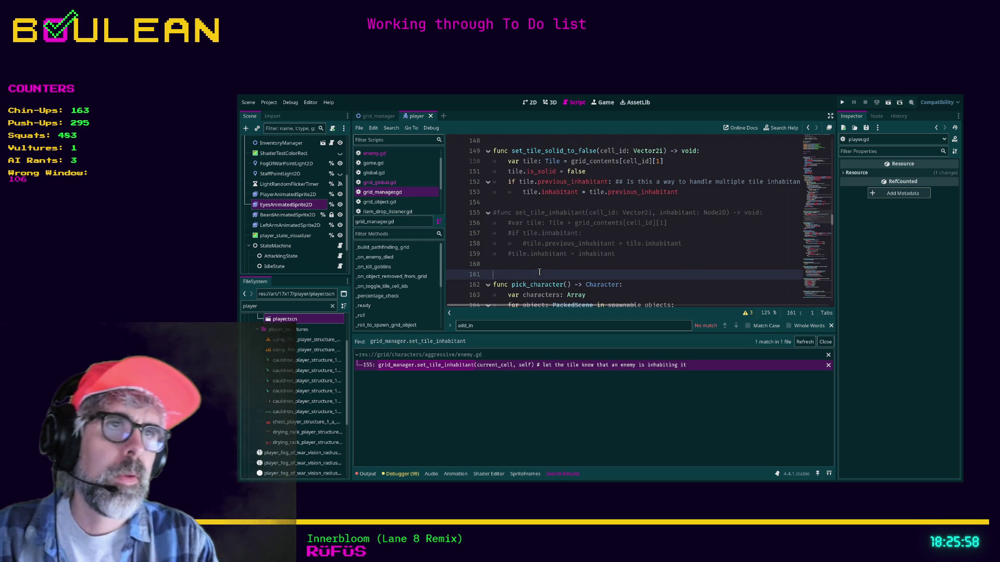
key(F5)
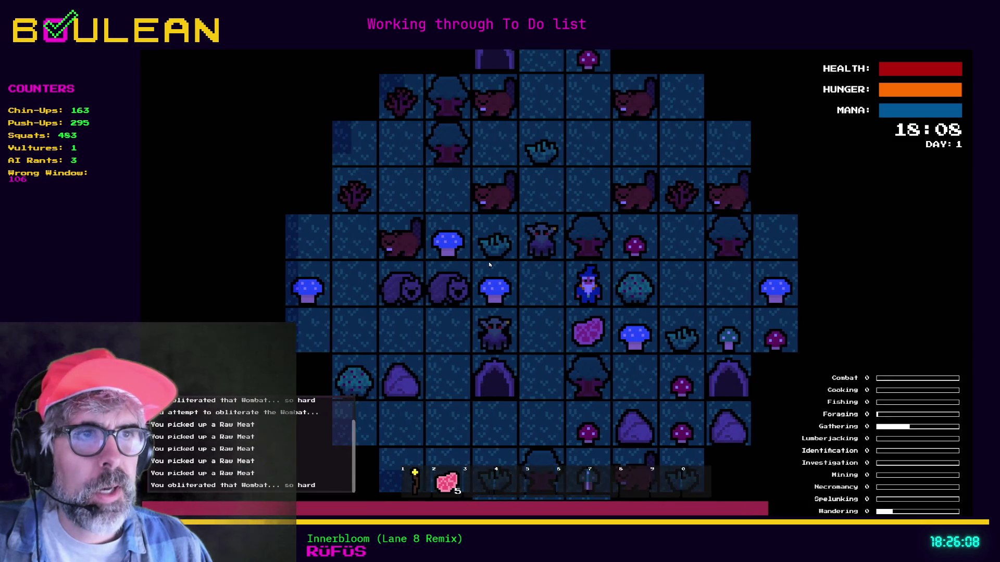
Move the wizard onto the raw meat tile, defeat the goblin and smash the gravestone.
key(Right)
key(Down)
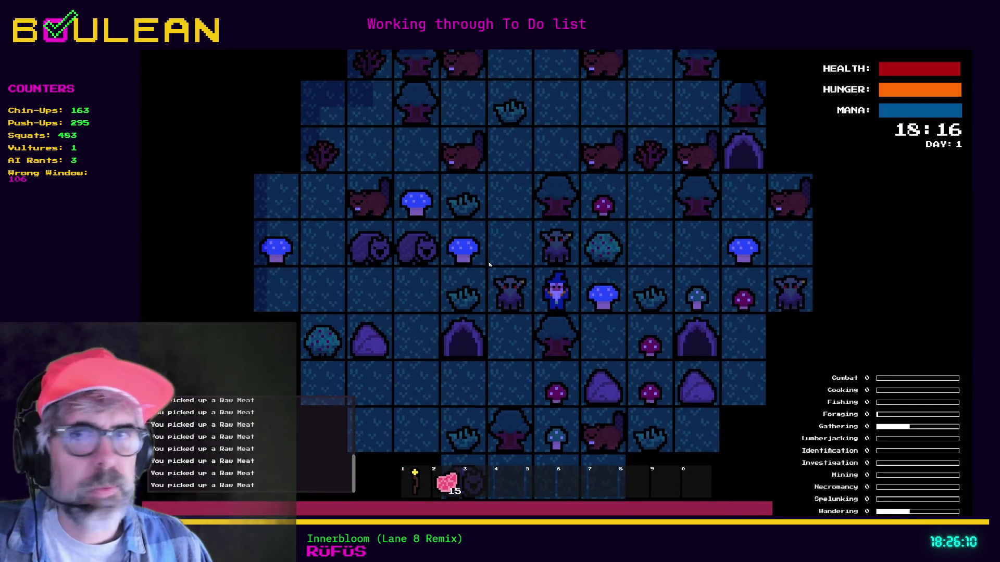
key(Left)
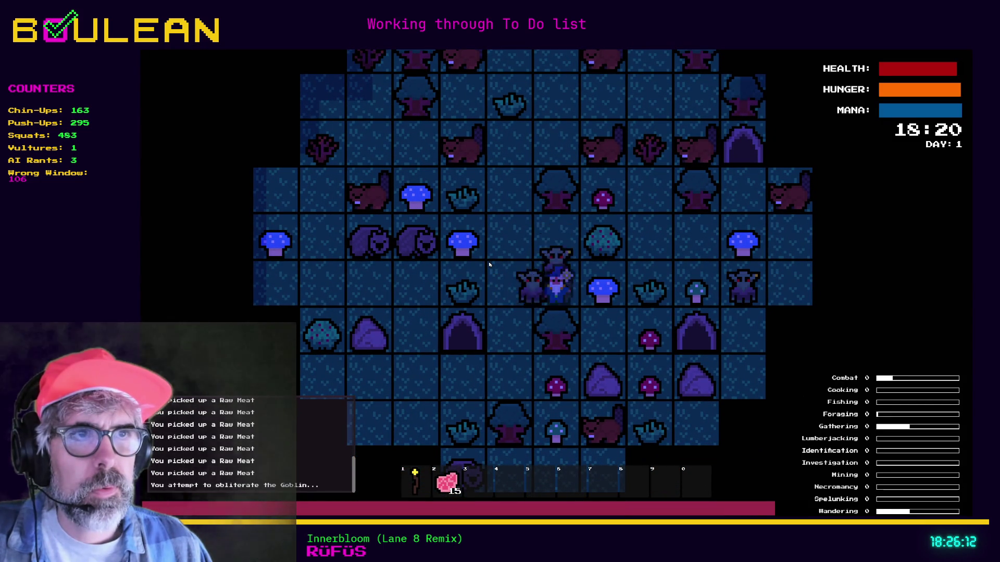
key(Left)
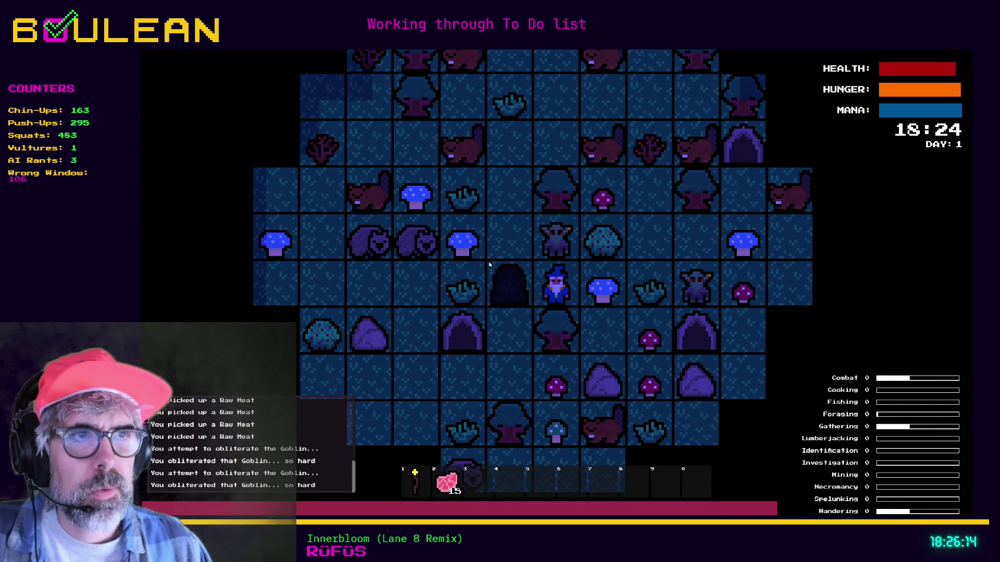
key(Up)
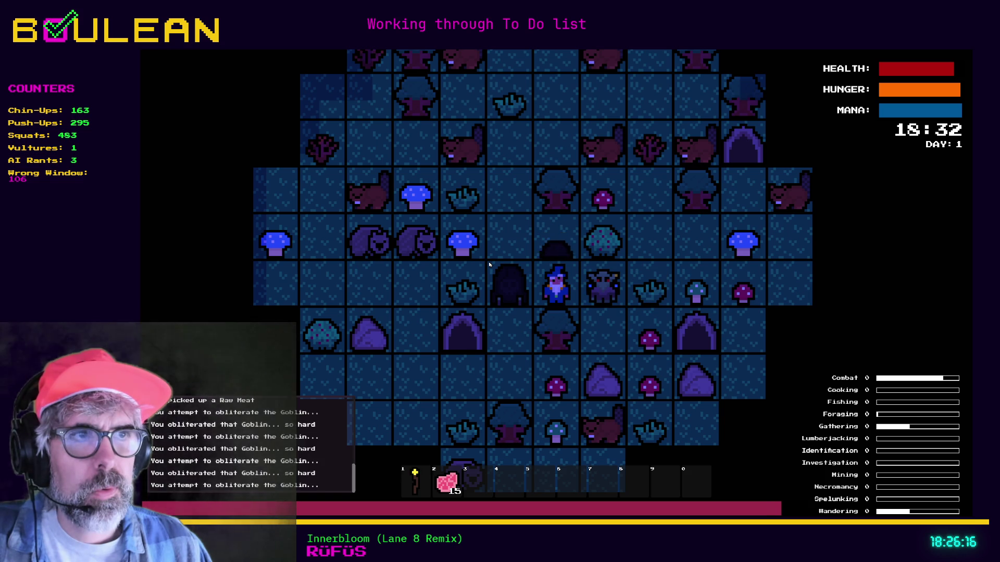
key(Right)
key(Right)
key(Right)
key(Right)
key(Right)
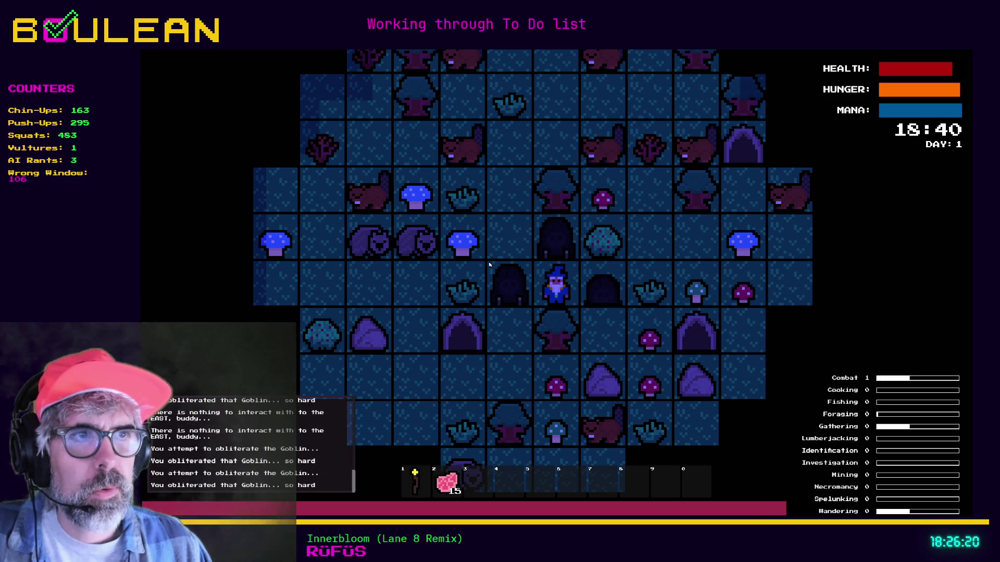
key(Right)
key(Right)
key(Right)
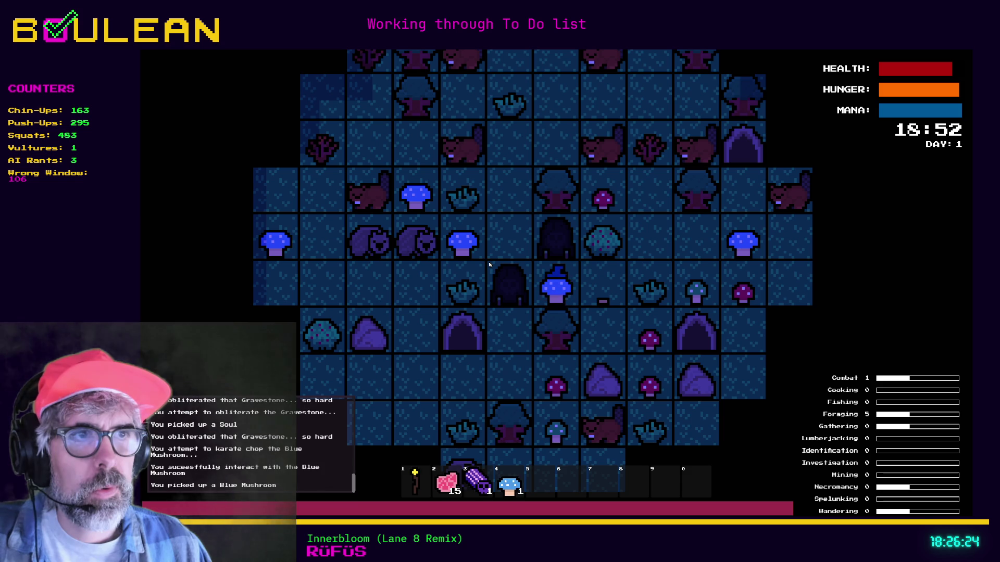
Chop the Grass Tuft and Berry Bush, destroy gravestones and collect a Soul, then stop the game.
key(Right)
key(Right)
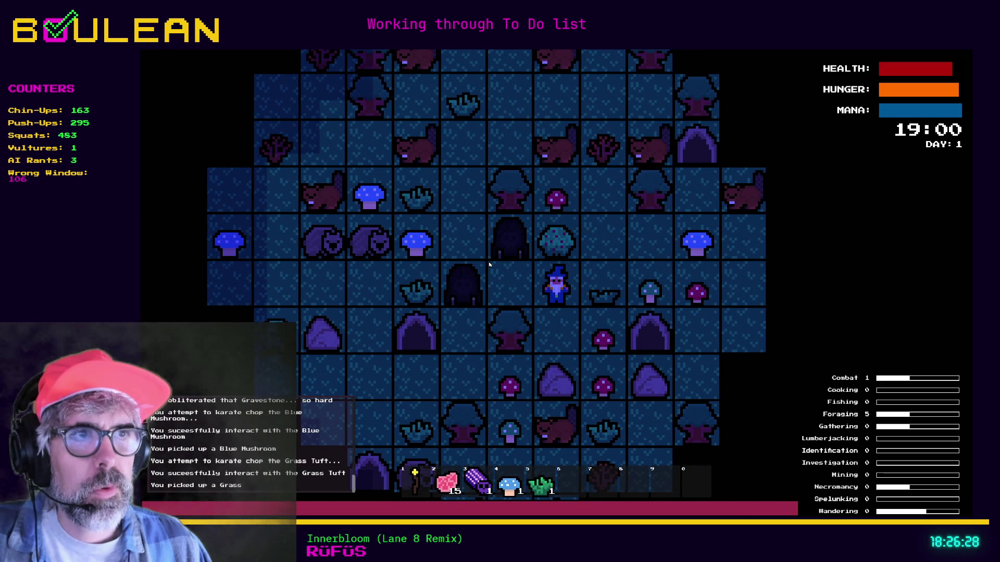
key(Up)
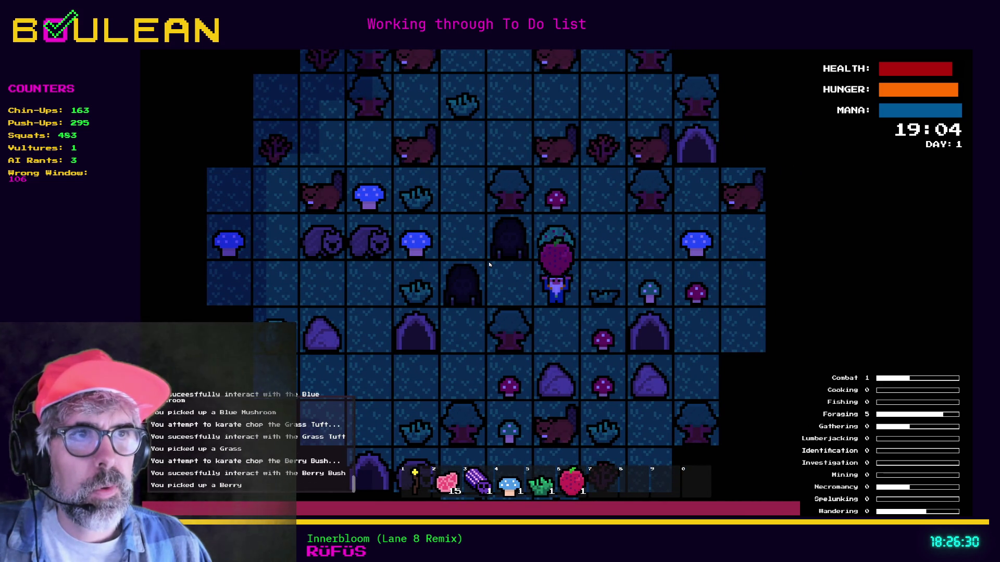
key(Left)
key(Left)
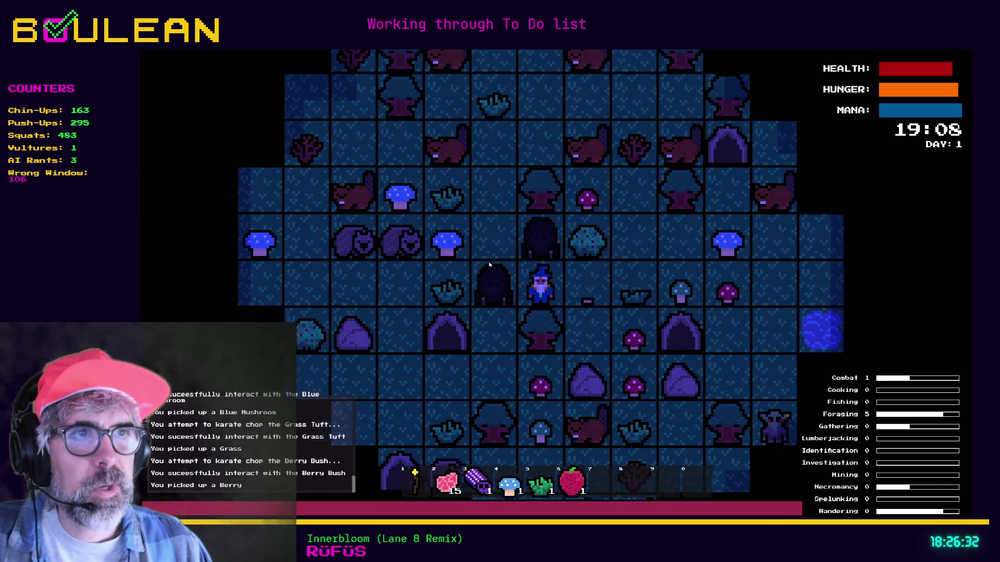
key(Up)
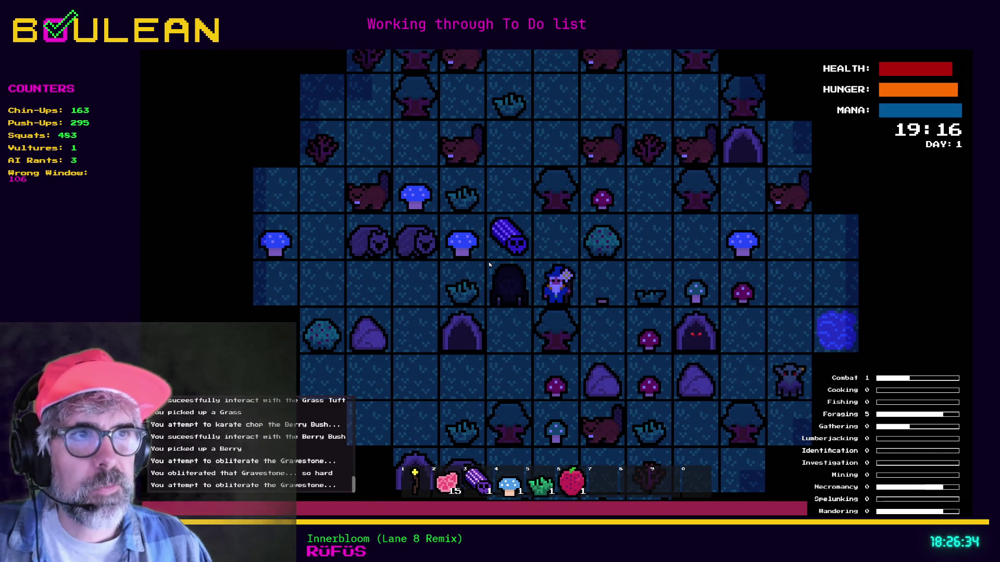
key(Up)
key(Left)
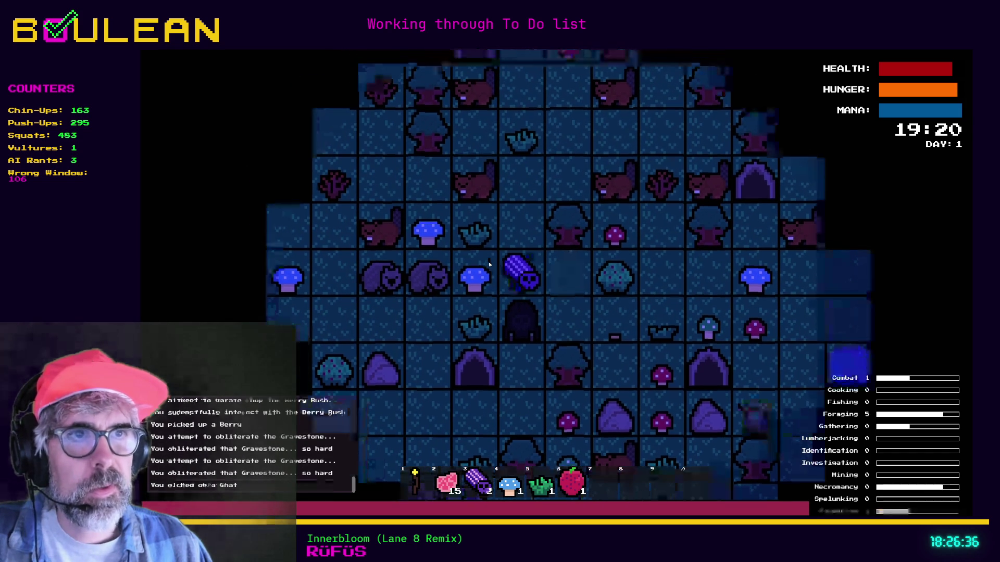
key(Down)
key(Down)
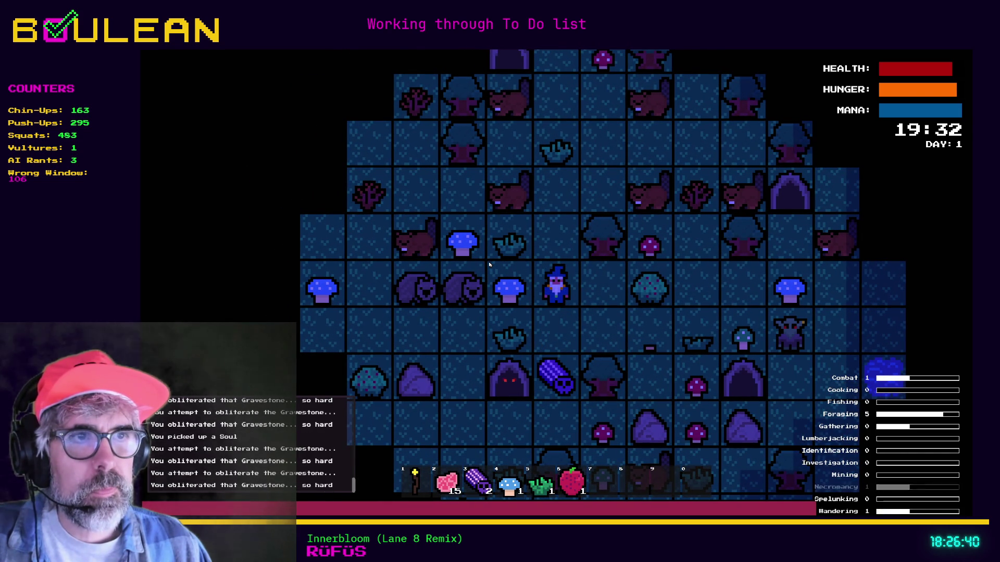
key(Down)
key(Down)
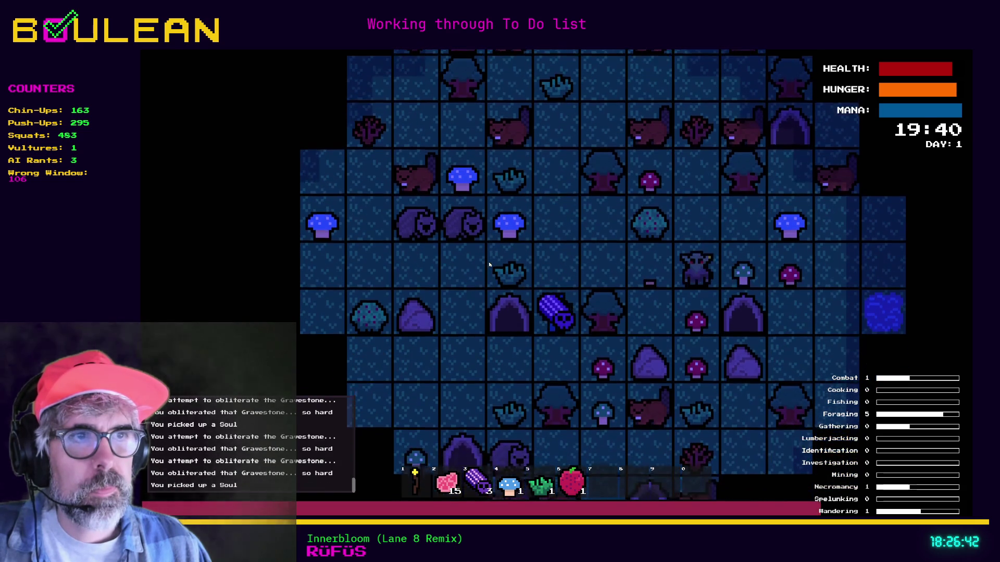
key(F8)
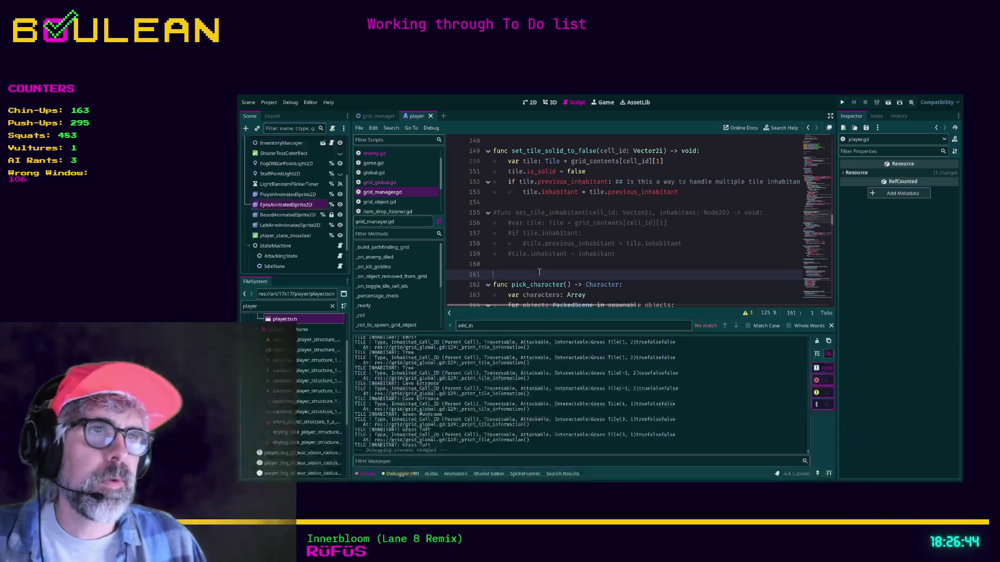
Delete the commented set_tile_inhabitant and set_tile_solid_to_true functions, then search the project for grid_manager.set_tile_solid_to_false.
drag(475, 220, 477, 215)
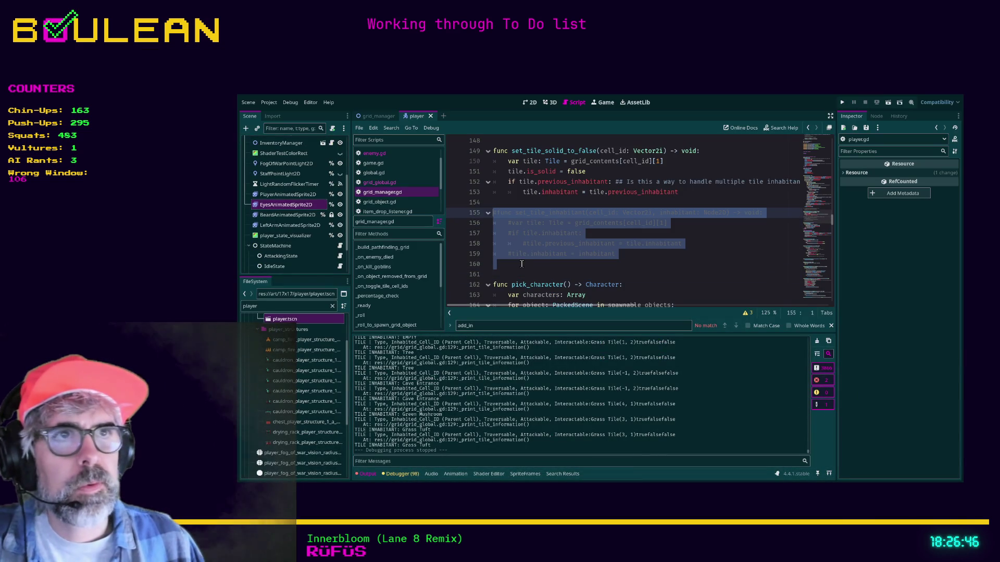
key(Delete)
key(Up)
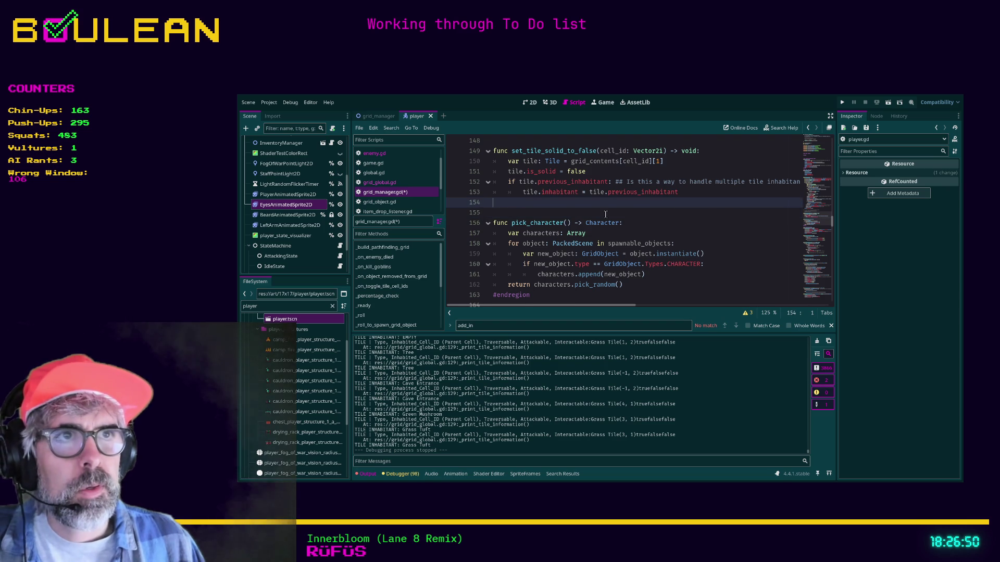
scroll(542, 212, up, 2)
drag(526, 204, 487, 177)
key(BackSpace)
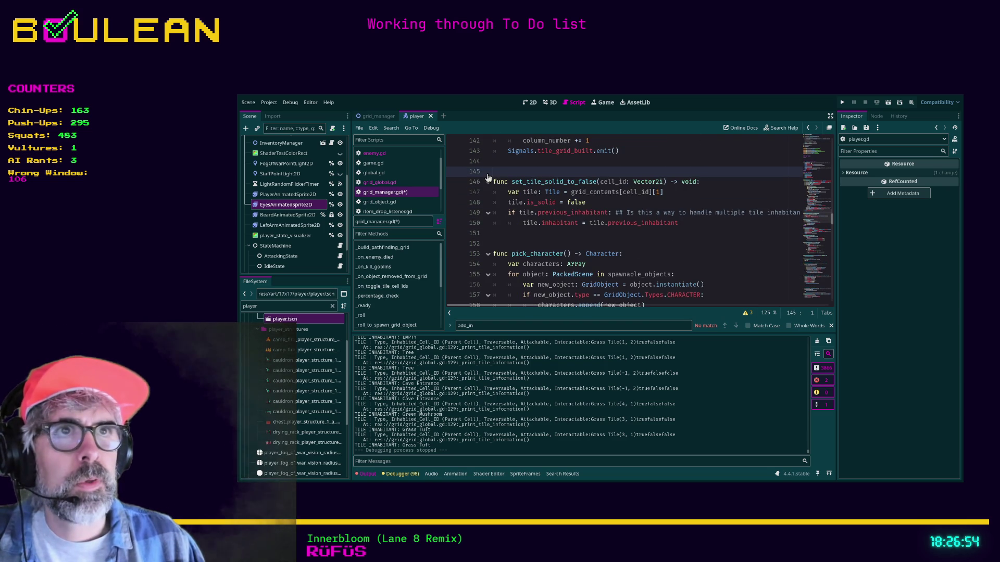
click(524, 237)
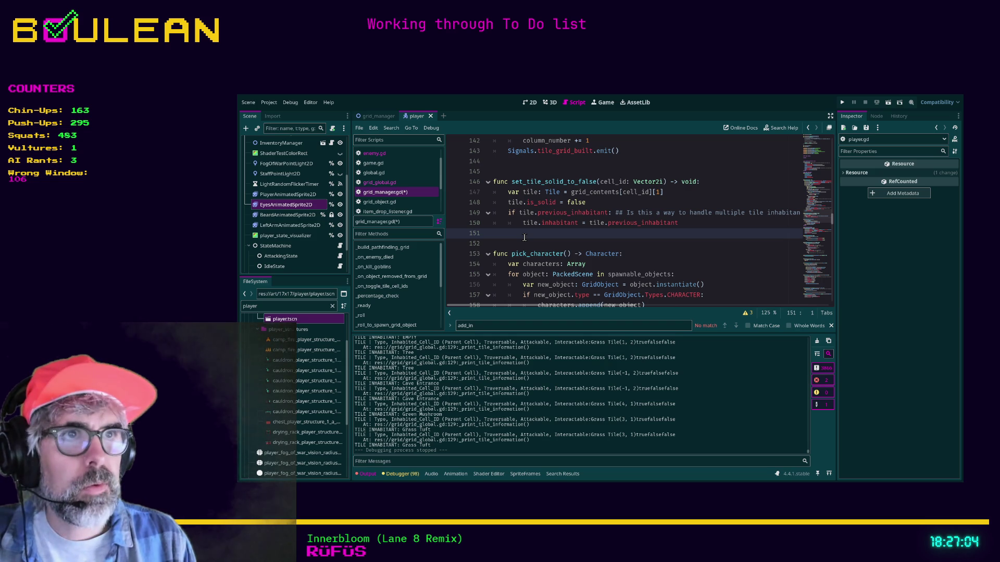
key(Return)
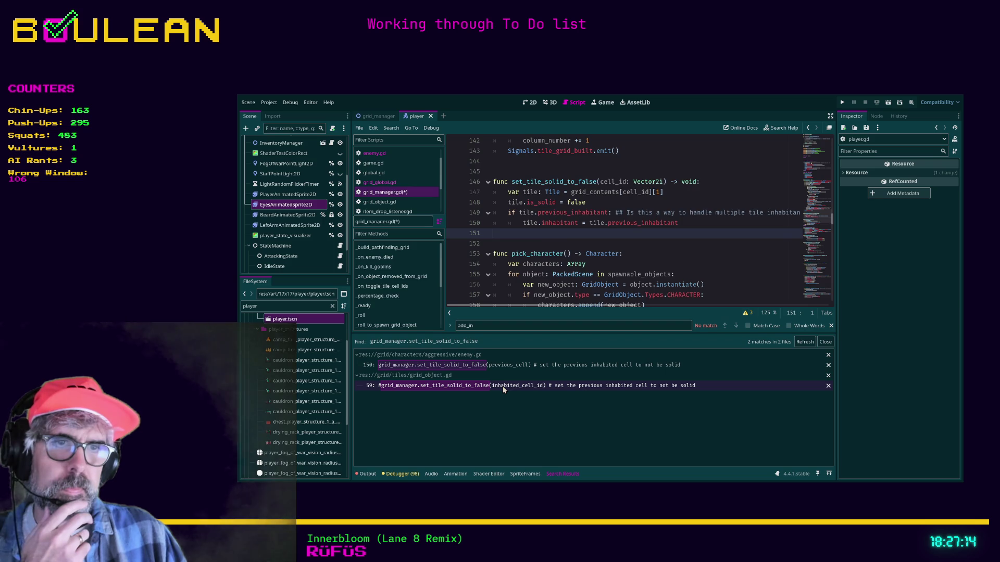
Verify grid_object.gd line 59's call is commented out, then go to enemy.gd's line 150 match.
click(502, 386)
scroll(495, 294, down, 1)
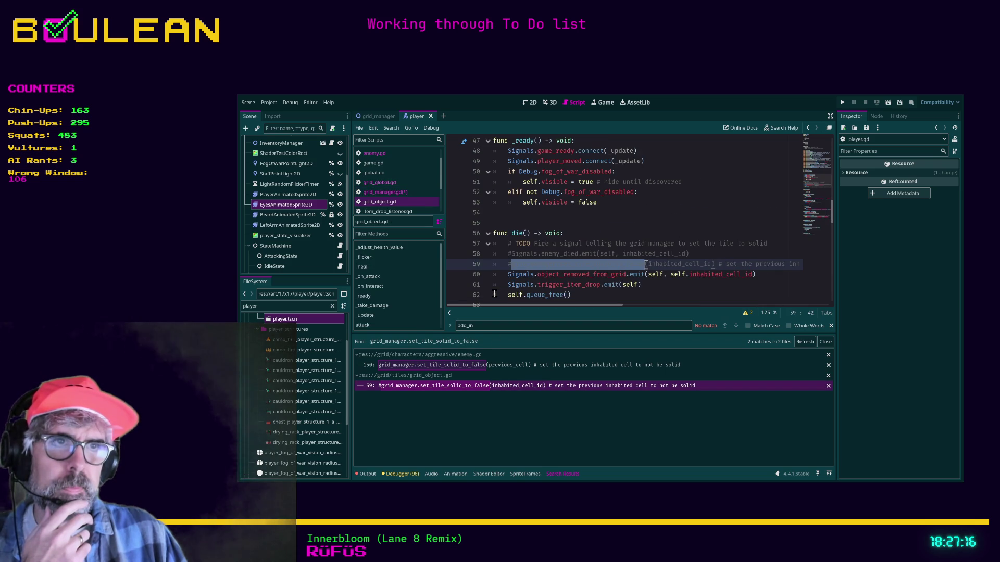
scroll(494, 294, down, 1)
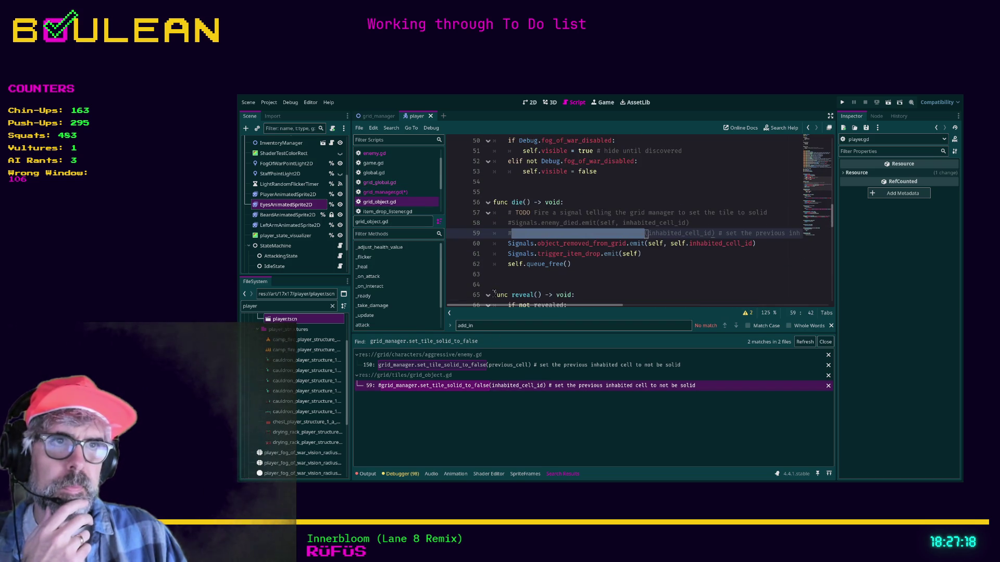
click(522, 234)
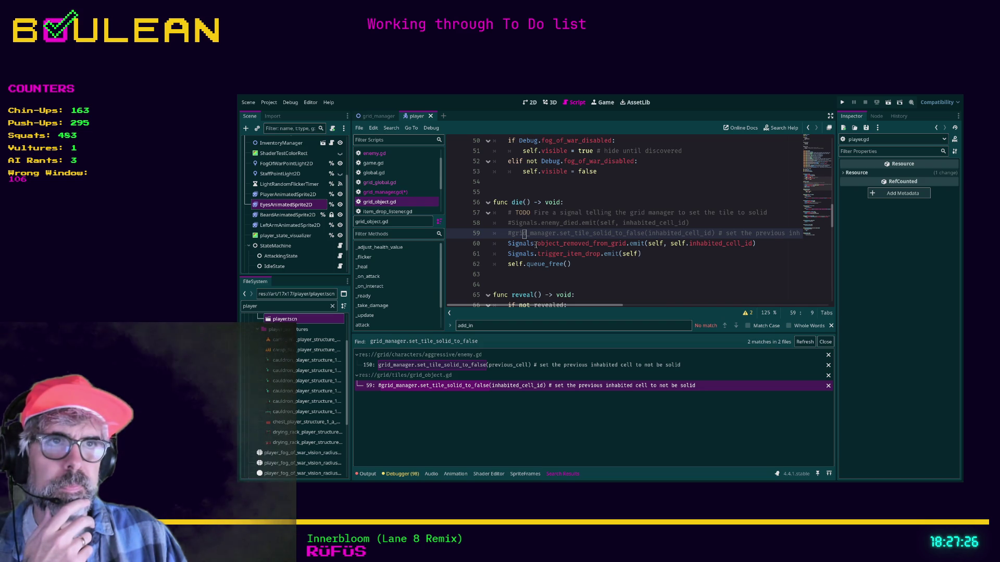
key(Up)
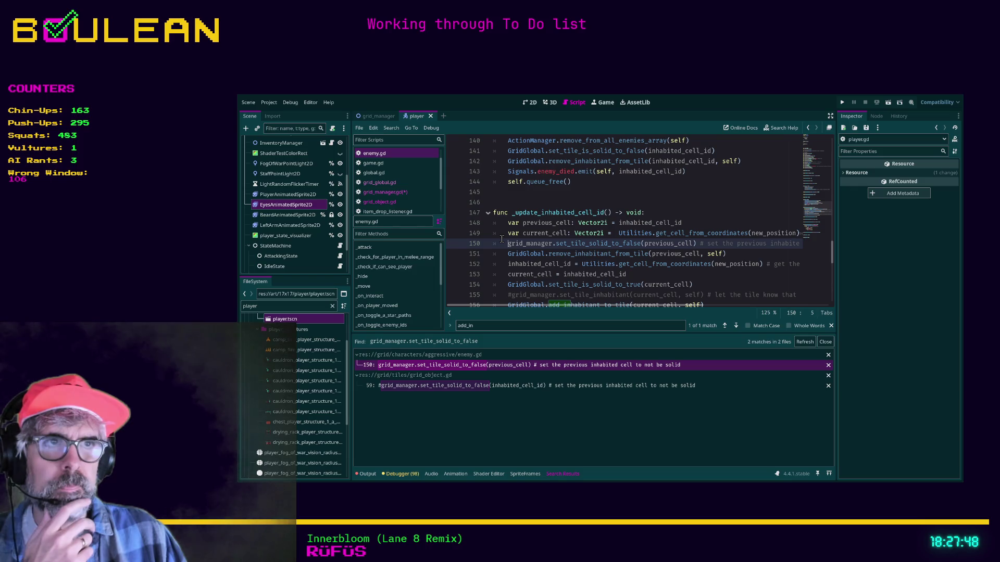
Comment out line 150's grid_manager call and add GridGlobal.set_tile_is_solid_to_false(previous_cell) below it.
key(ctrl+k)
key(Down)
key(Return)
key(Up)
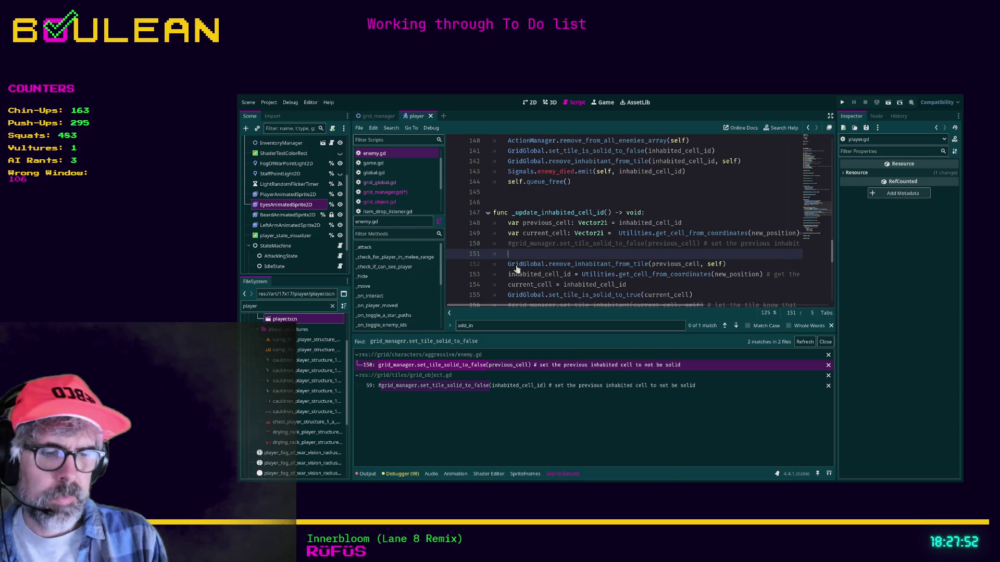
text(Grid)
key(Return)
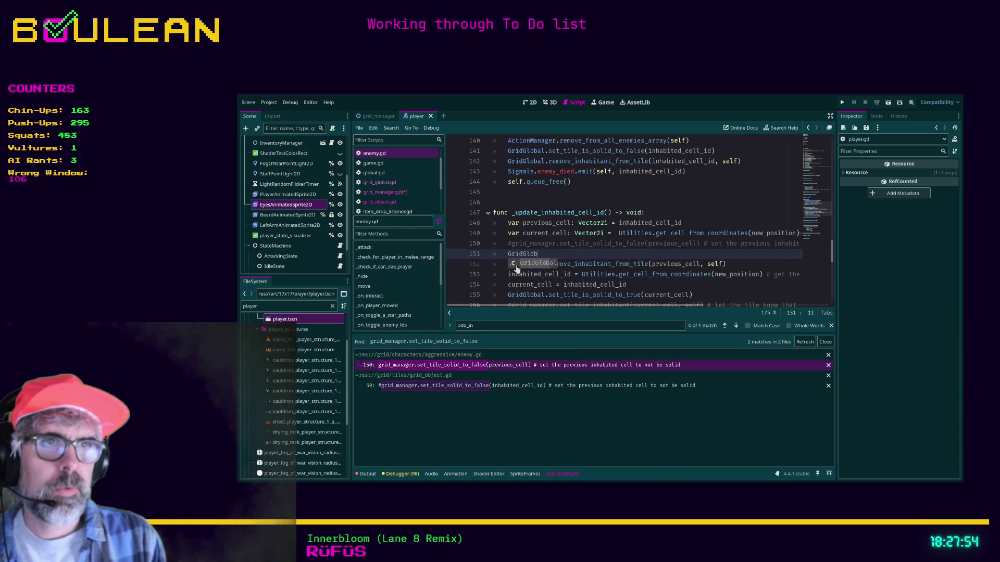
text(al.set)
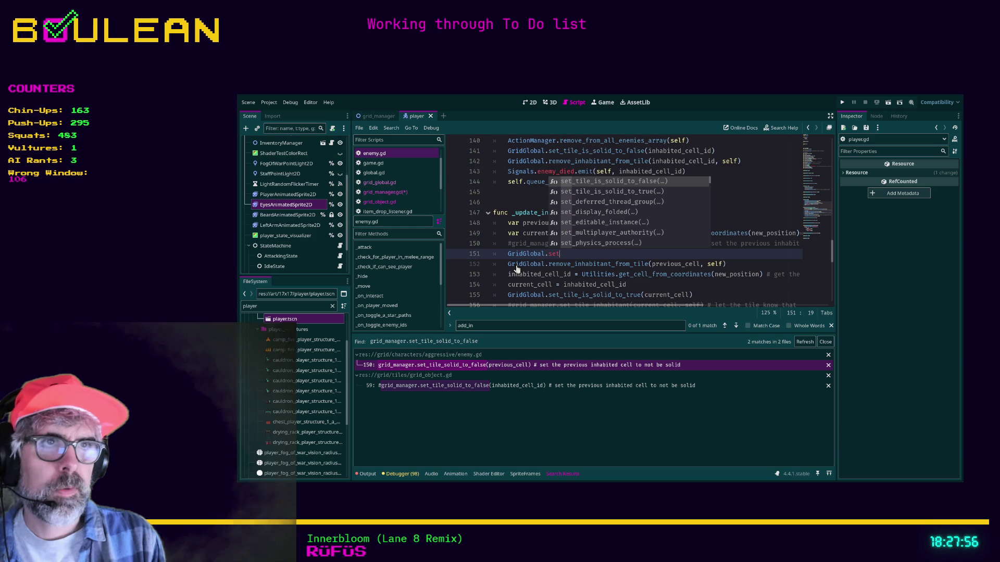
key(Return)
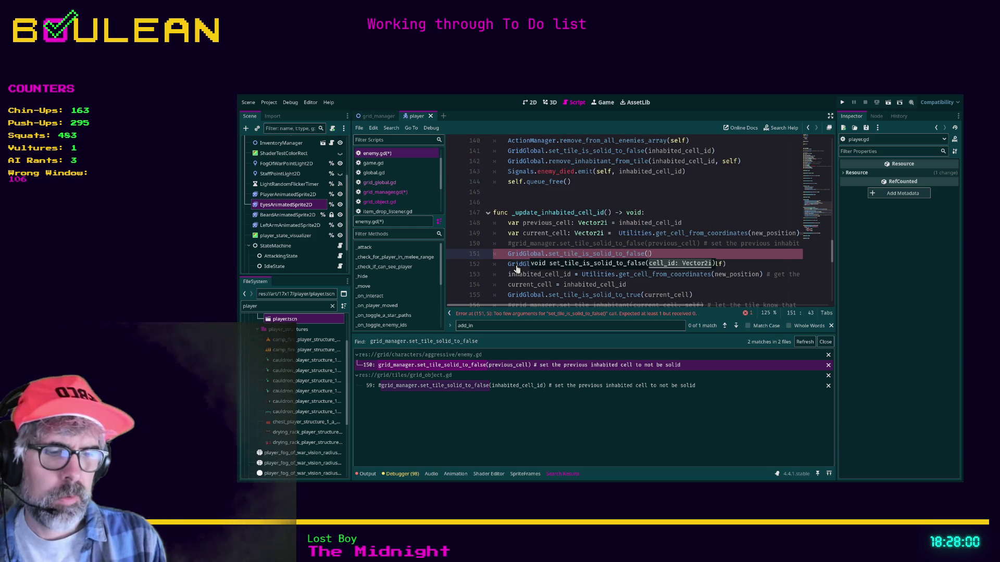
text(previous_c)
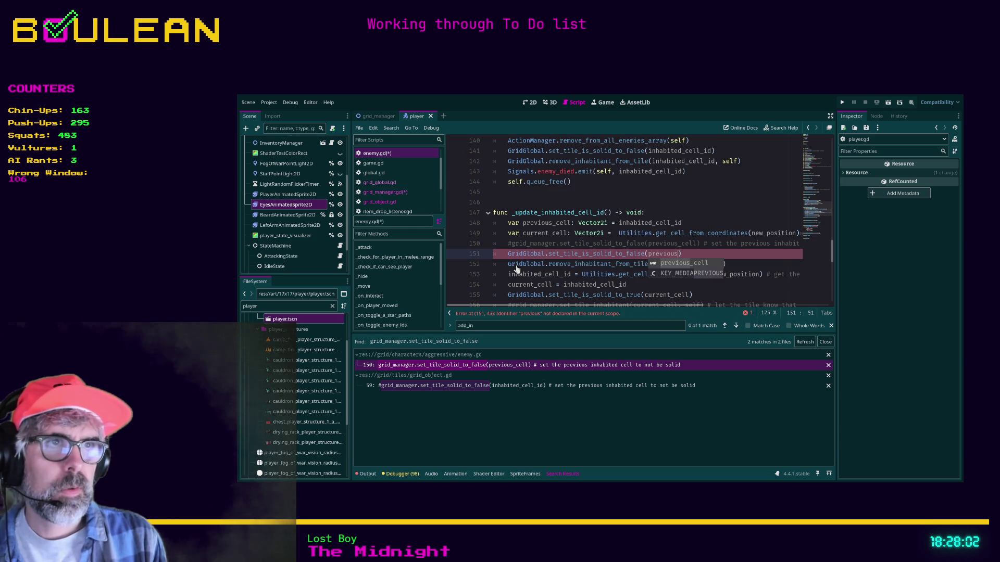
key(Return)
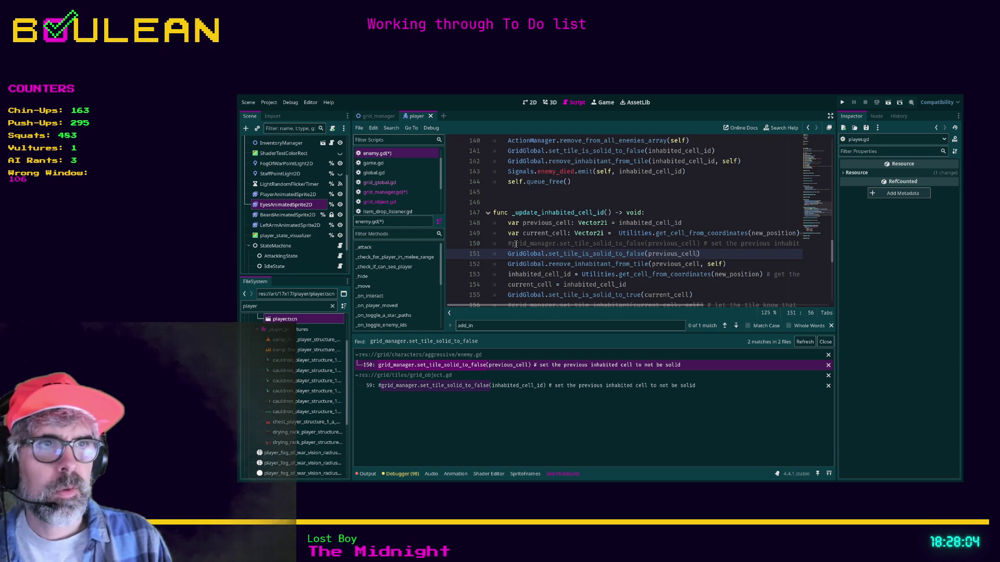
Save the edited scripts and run the game with F5.
click(517, 243)
key(ctrl+s)
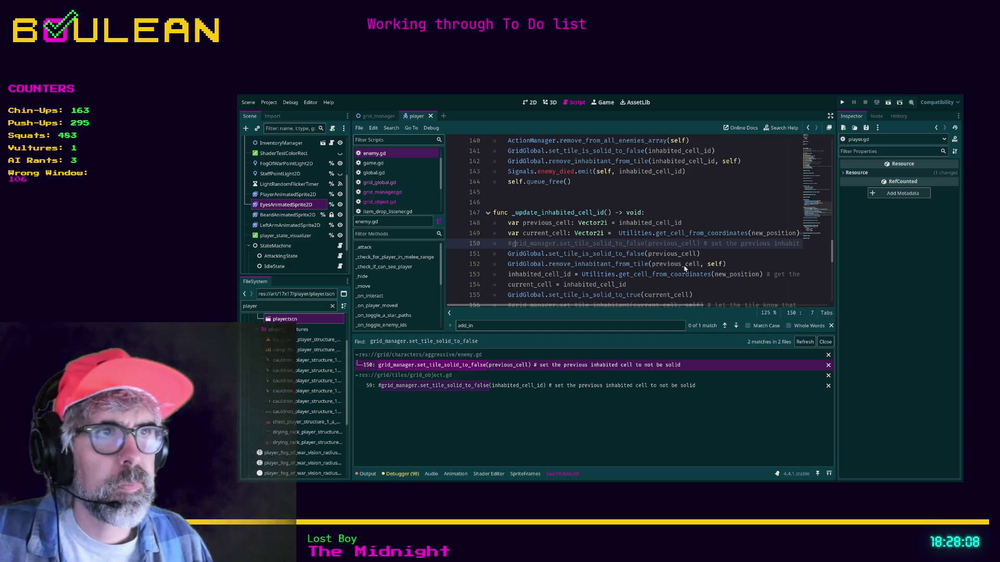
key(F5)
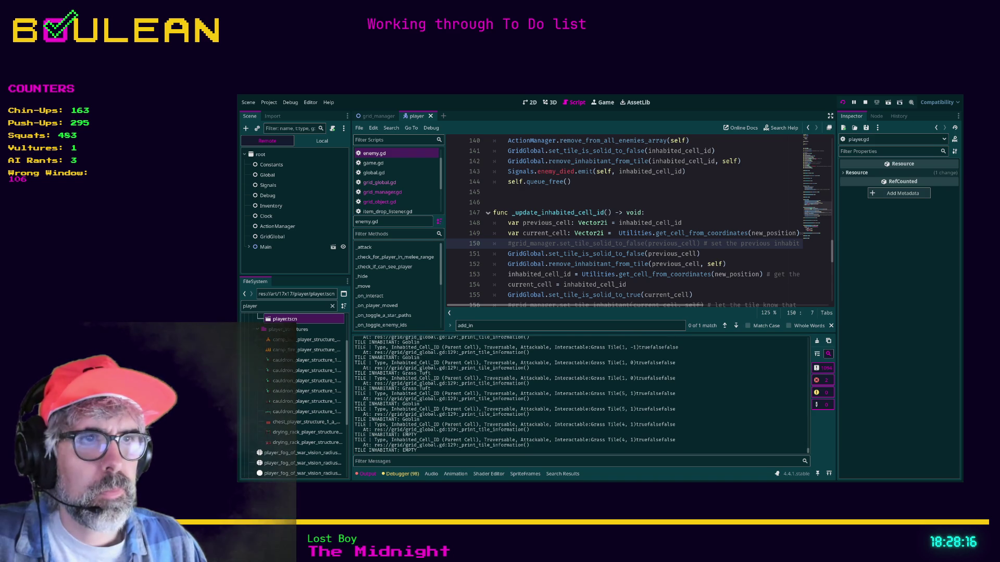
In the game window, destroy the nearby gravestones and kill the goblin above the wizard.
key(alt+Tab)
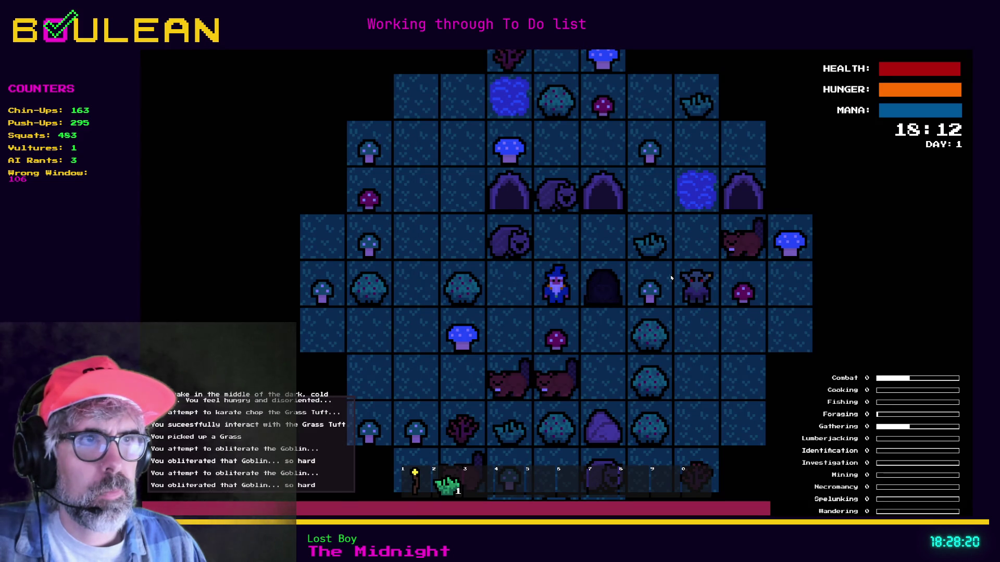
key(Right)
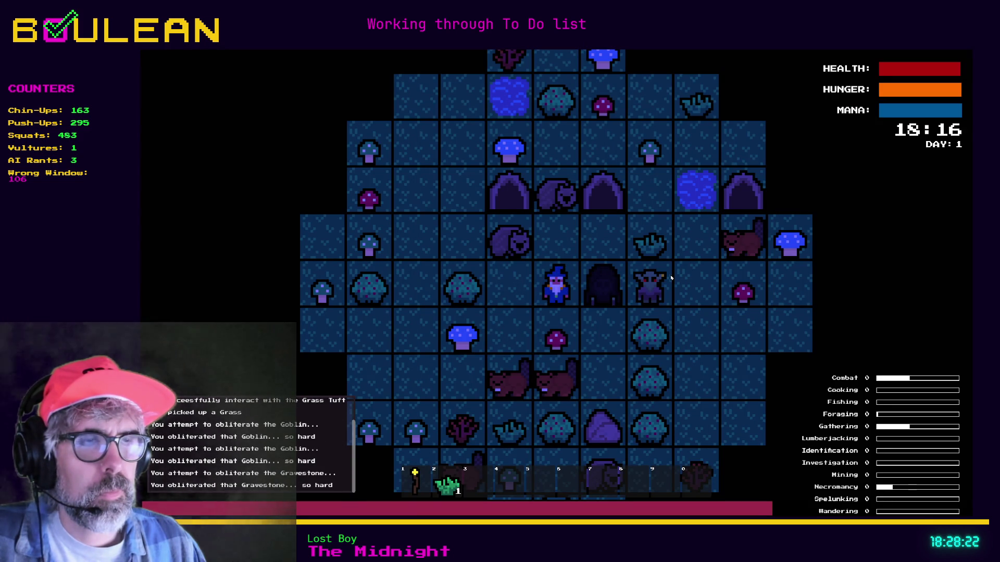
key(Right)
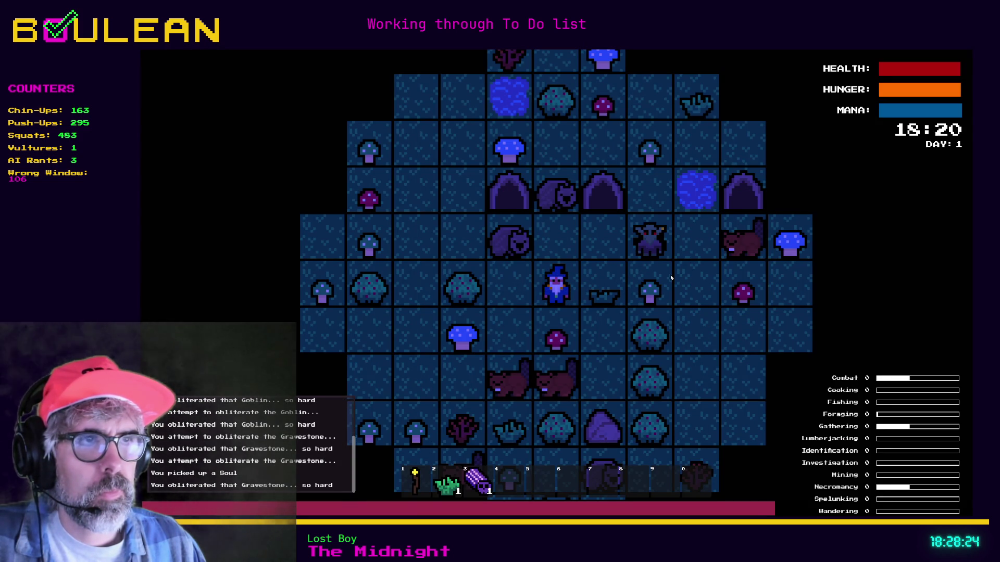
key(Down)
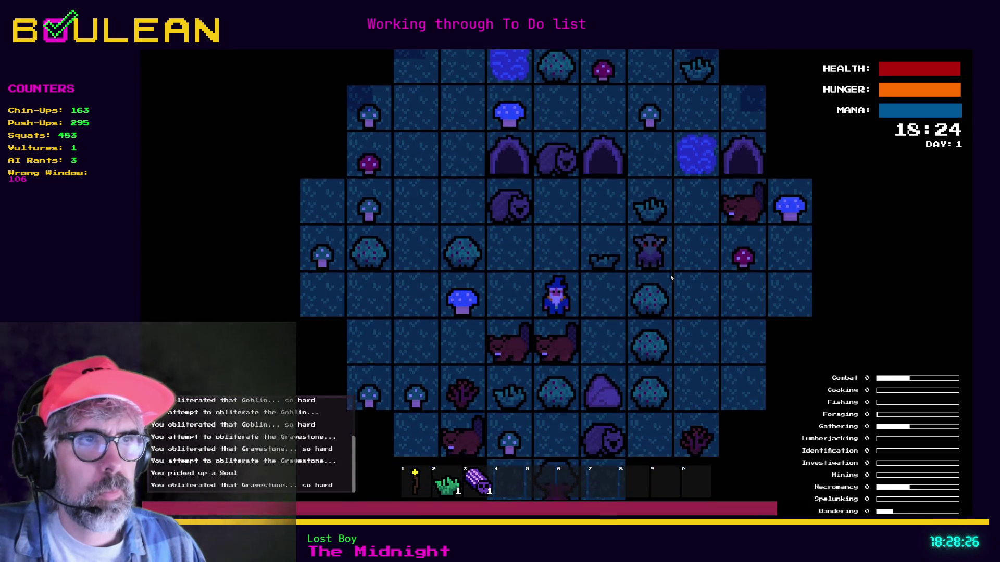
key(Right)
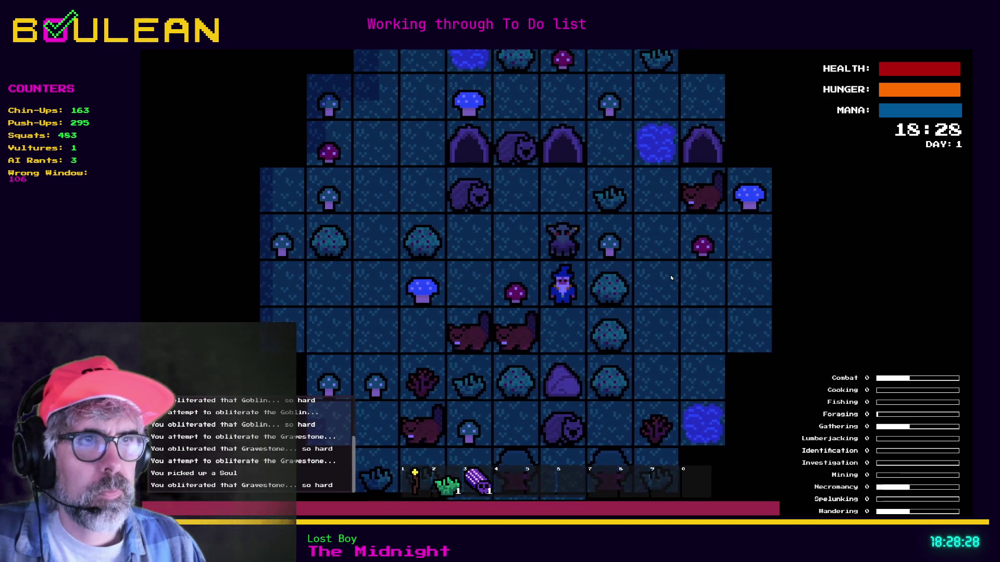
key(Up)
key(Up)
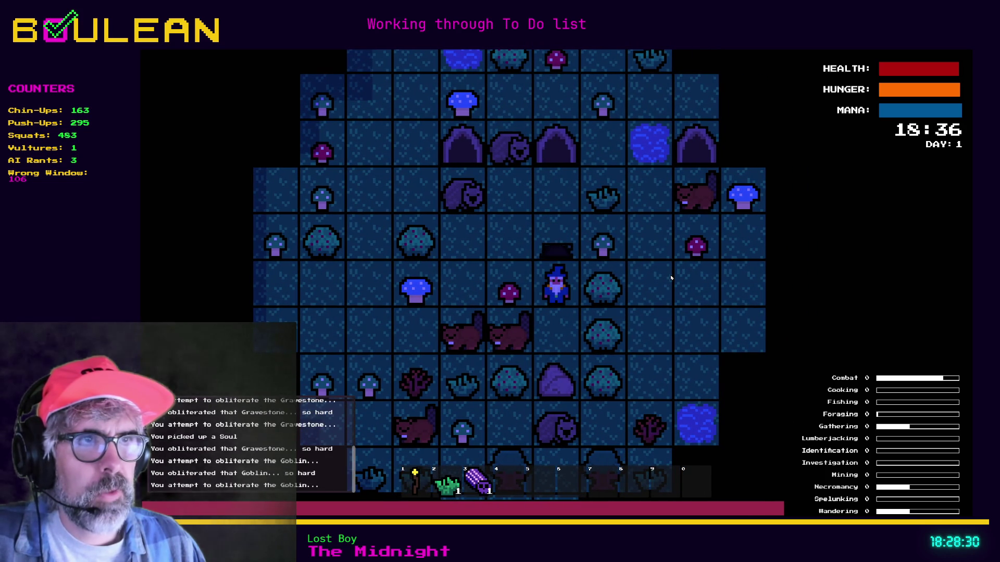
key(Up)
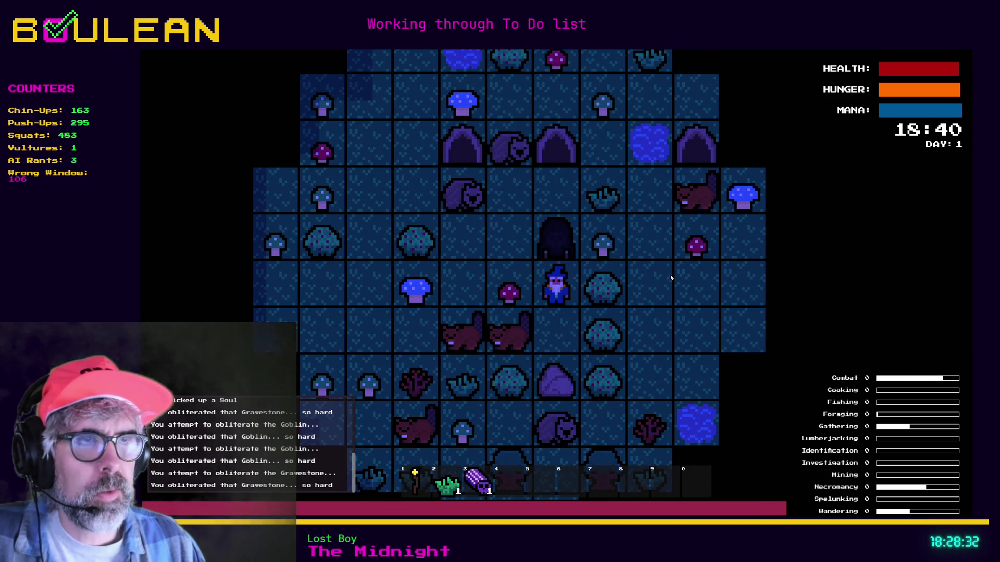
key(Up)
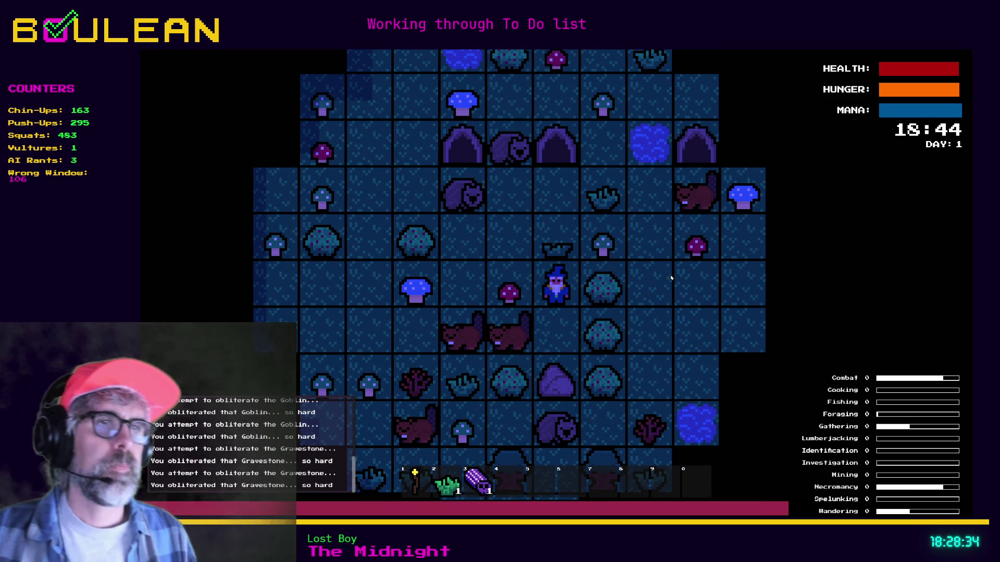
key(Up)
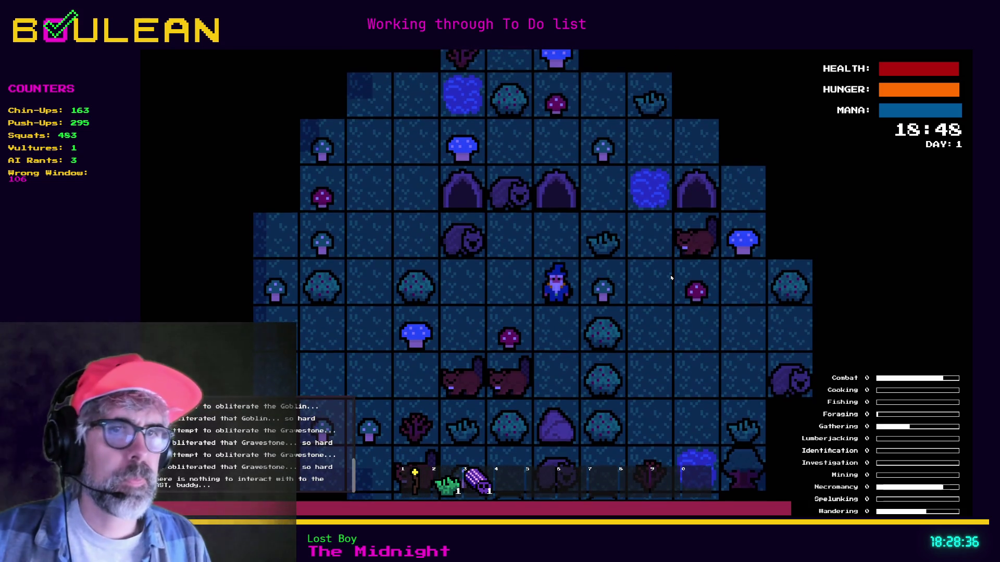
Walk the wizard east to harvest the red mushroom, then stop the game with F8.
key(Right)
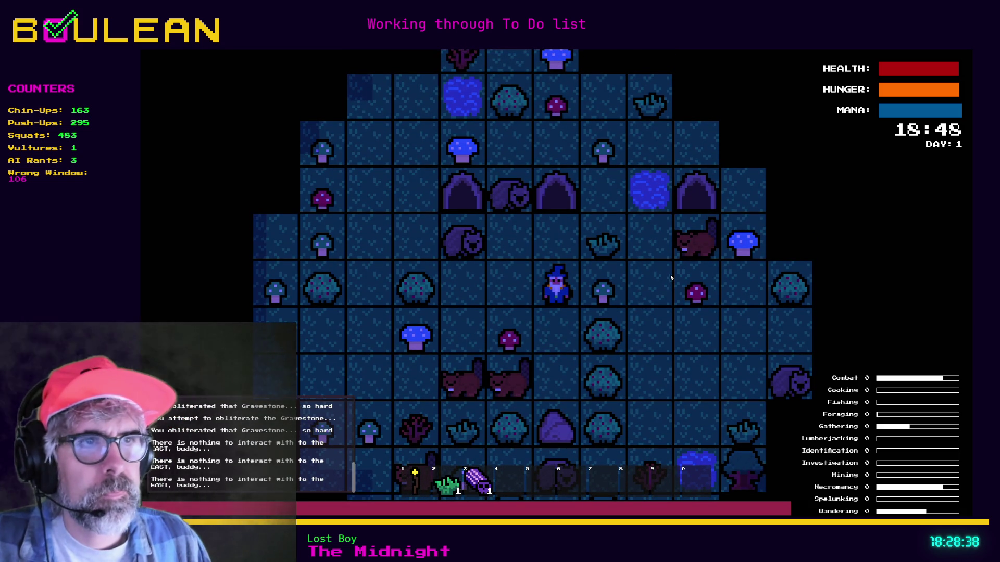
key(Up)
key(Right)
key(Right)
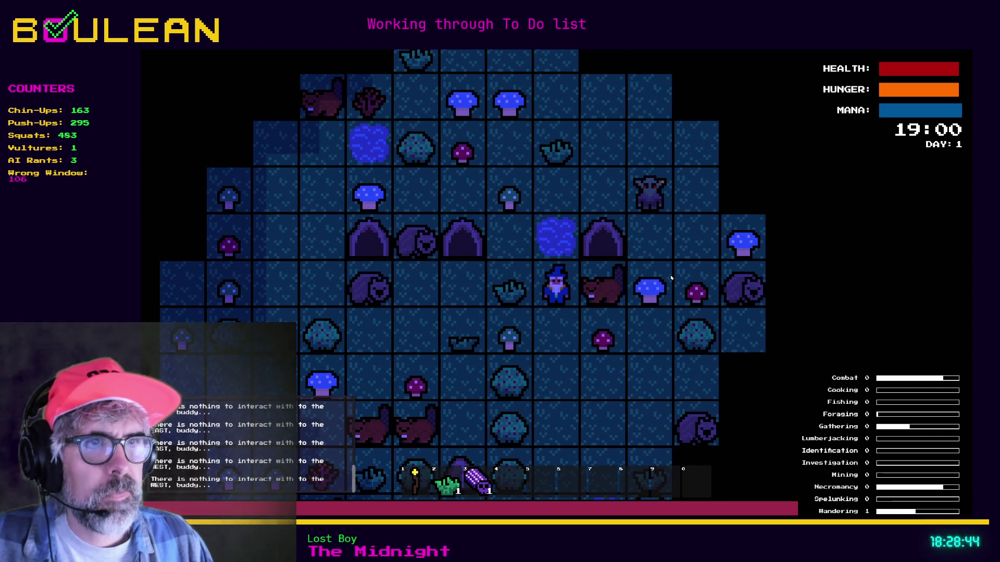
key(Down)
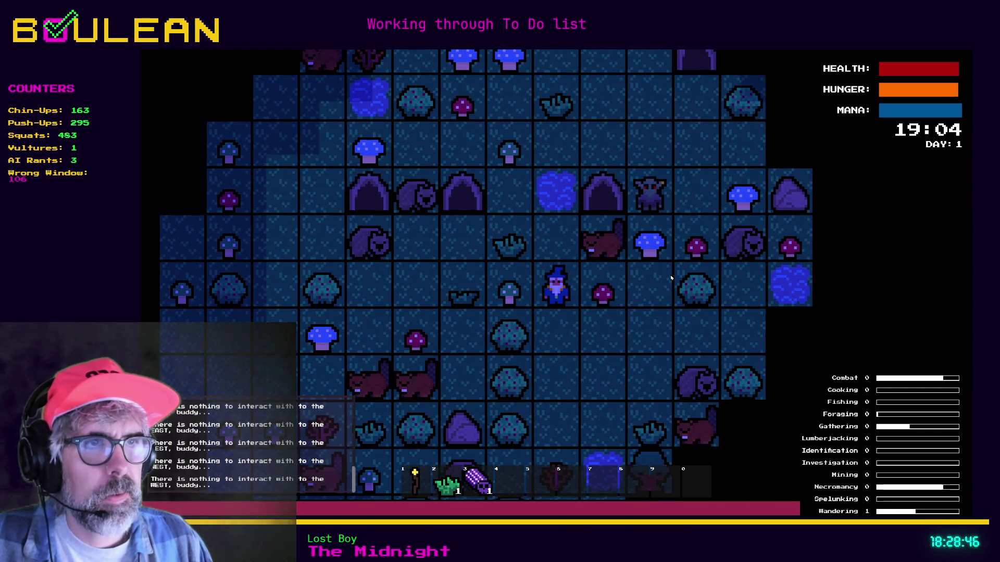
key(Right)
key(Right)
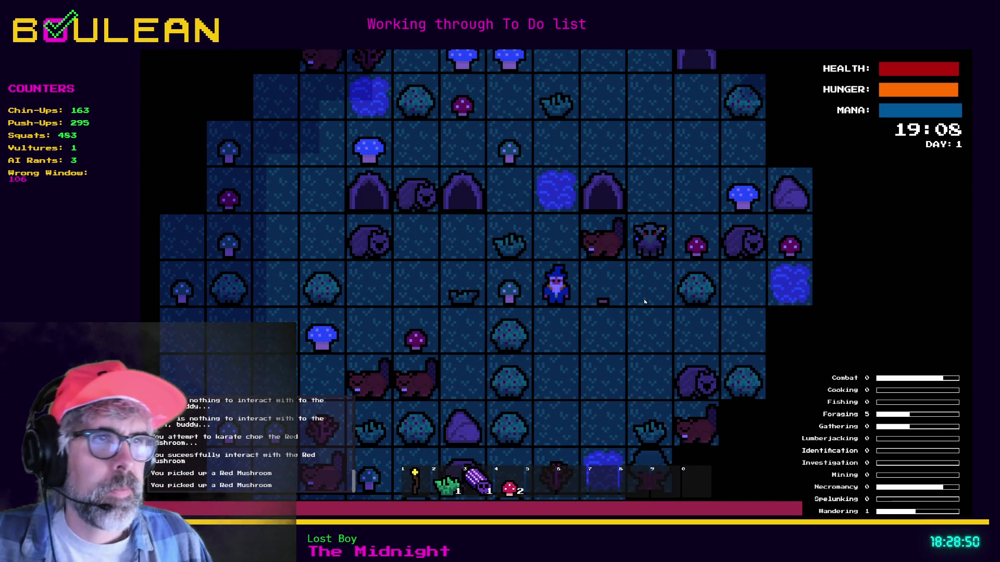
key(F8)
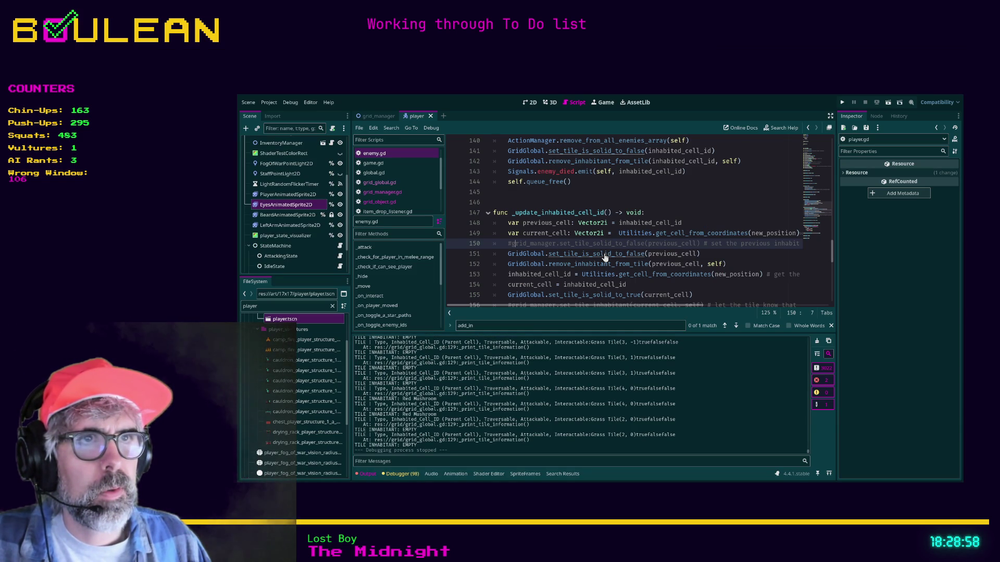
Jump to set_tile_is_solid_to_false's definition in grid_global.gd, then open grid_object.gd at its die function.
click(508, 213)
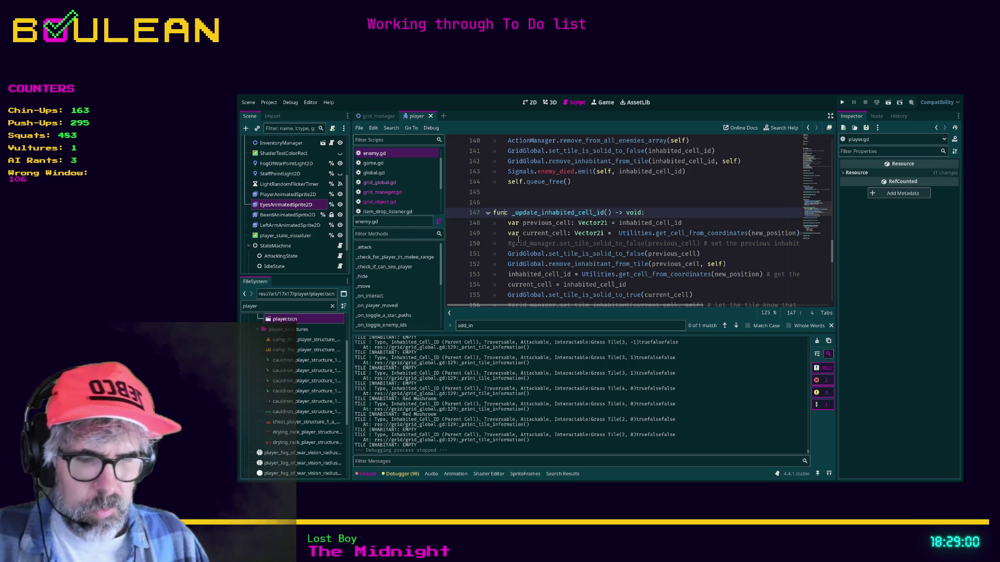
key(Home)
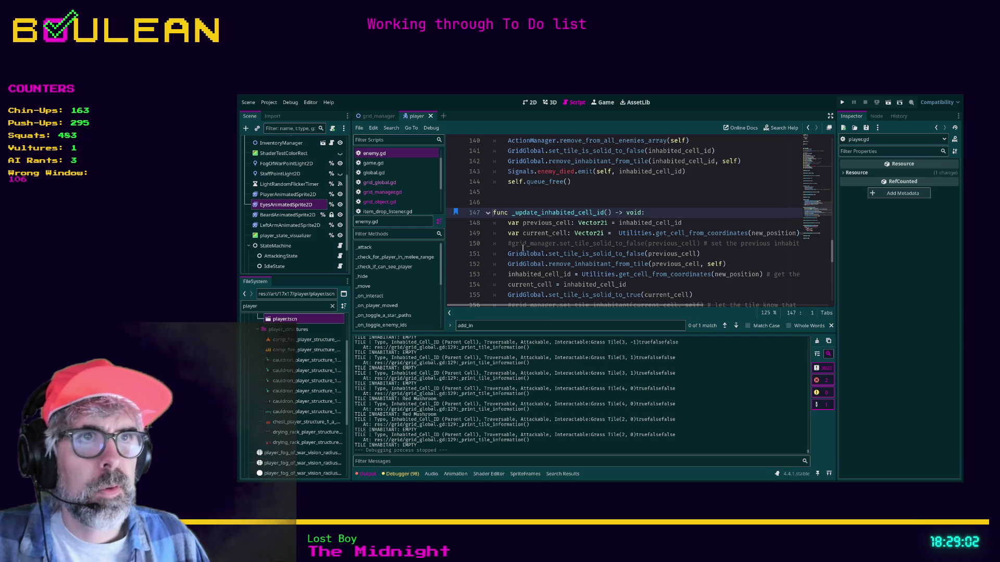
ctrl+click(568, 253)
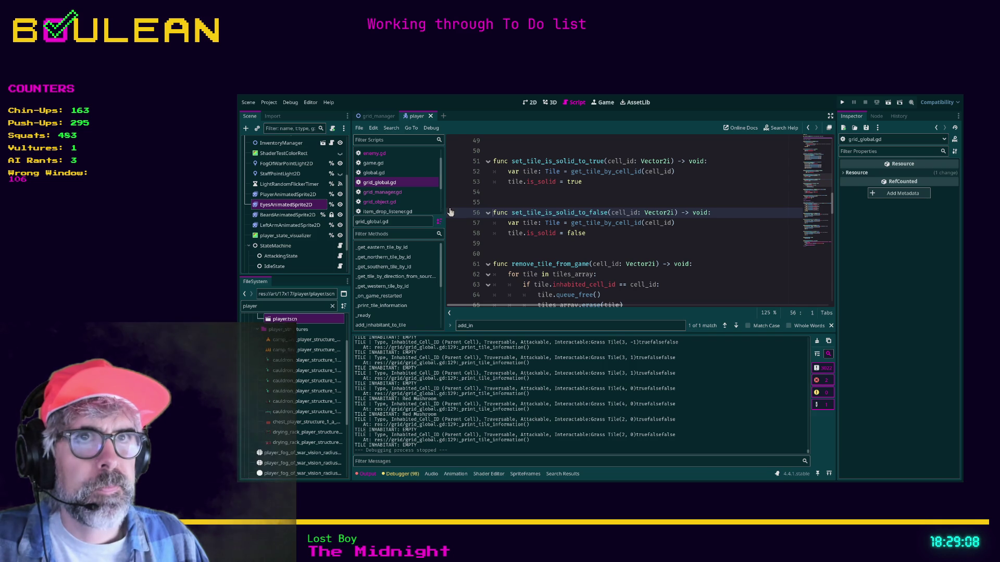
click(392, 204)
click(536, 275)
Search grid_object.gd for 'set_tile_sol' and browse the matches, then open grid_manager.gd's set_tile_solid_to_false function.
key(ctrl+f)
text(set_tile)
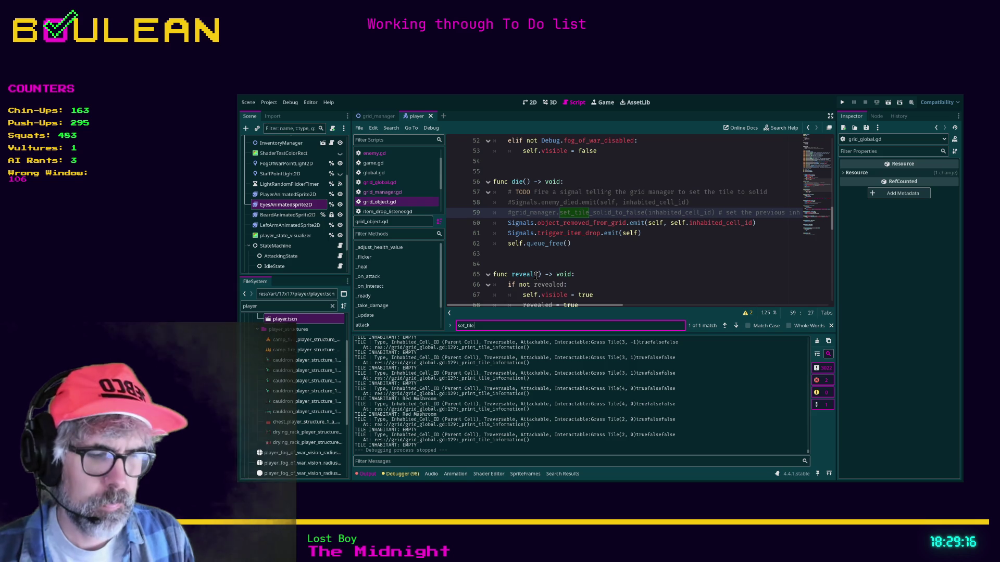
text(_solid)
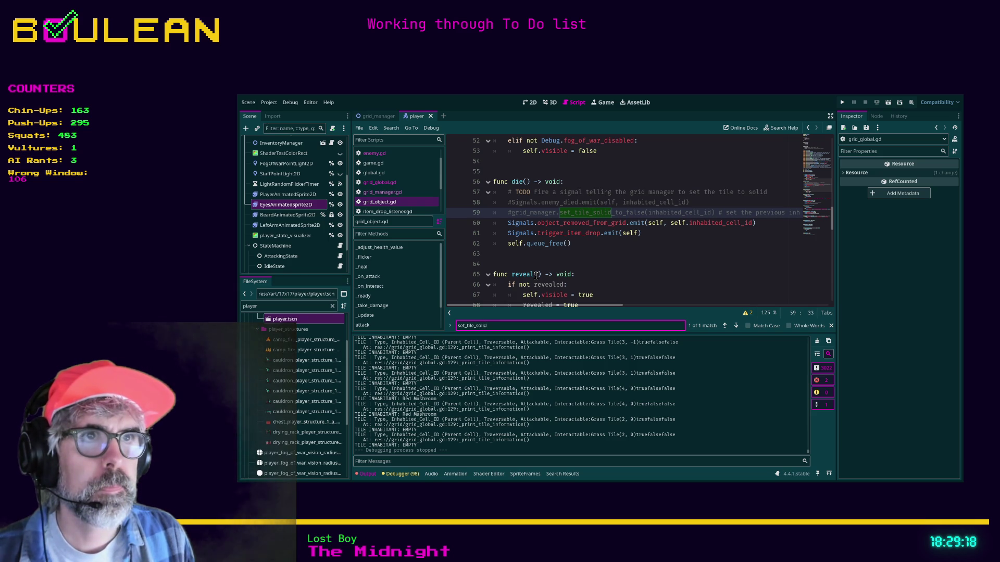
scroll(583, 247, down, 4)
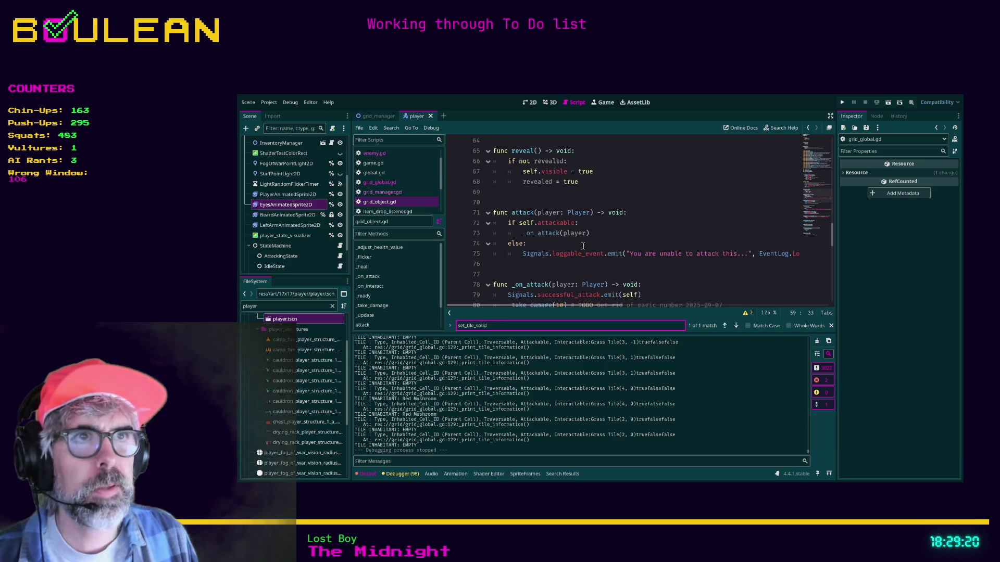
click(582, 260)
scroll(573, 255, down, 4)
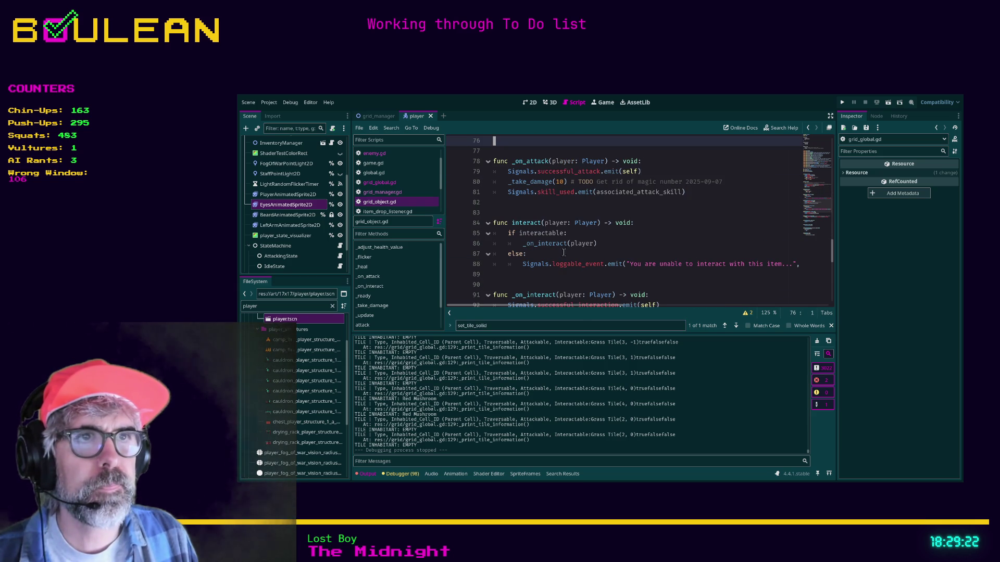
click(543, 208)
scroll(568, 219, up, 3)
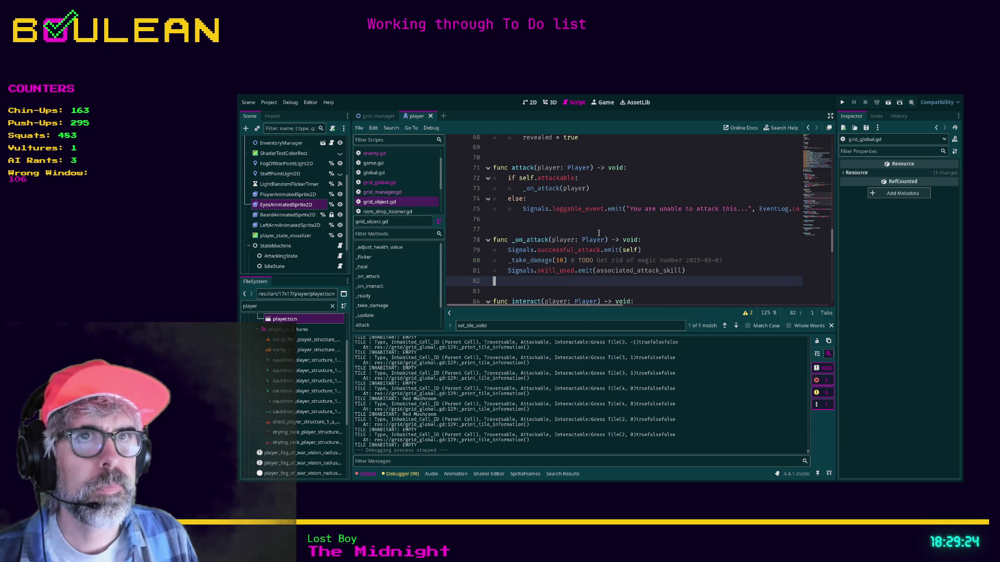
click(592, 227)
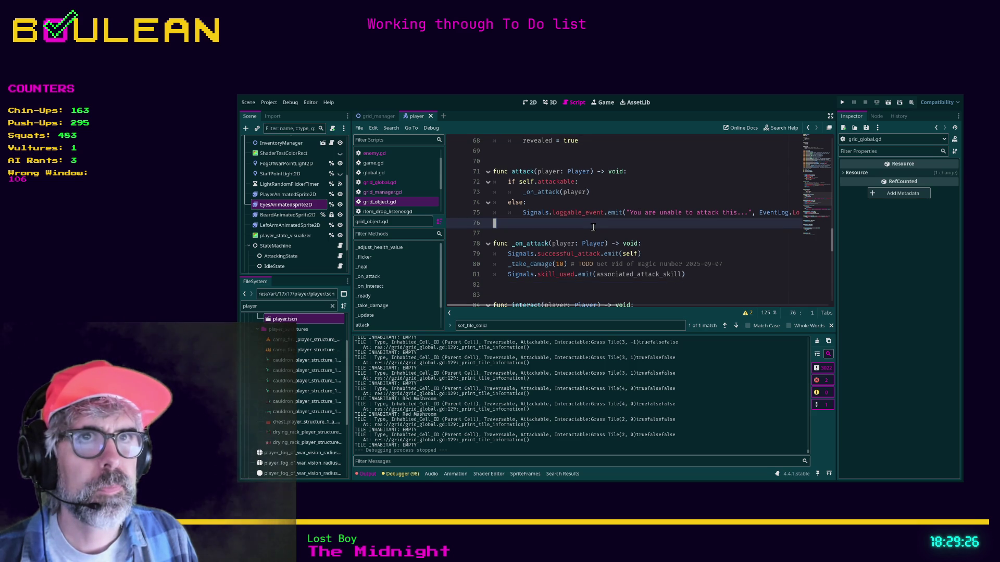
scroll(589, 225, up, 5)
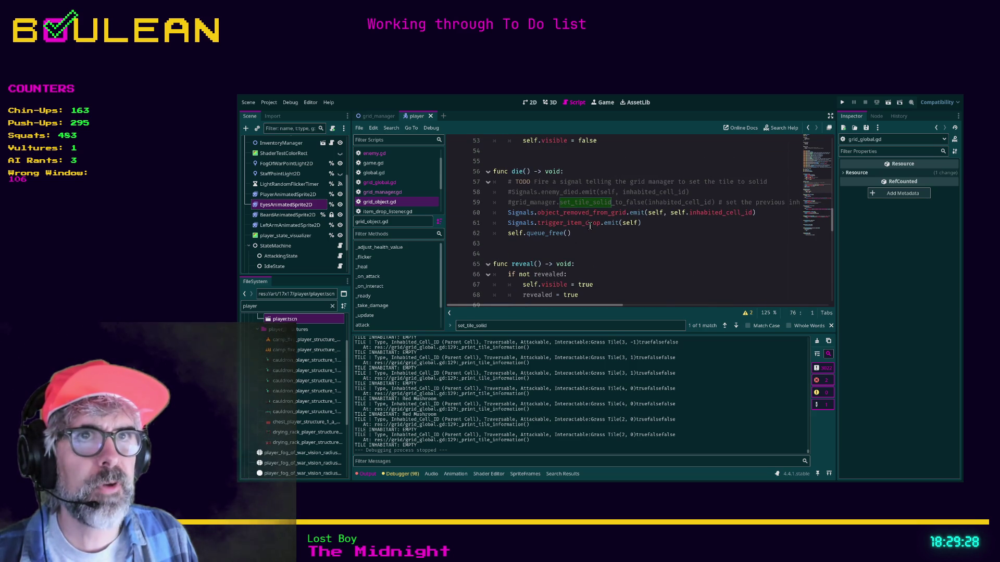
click(386, 194)
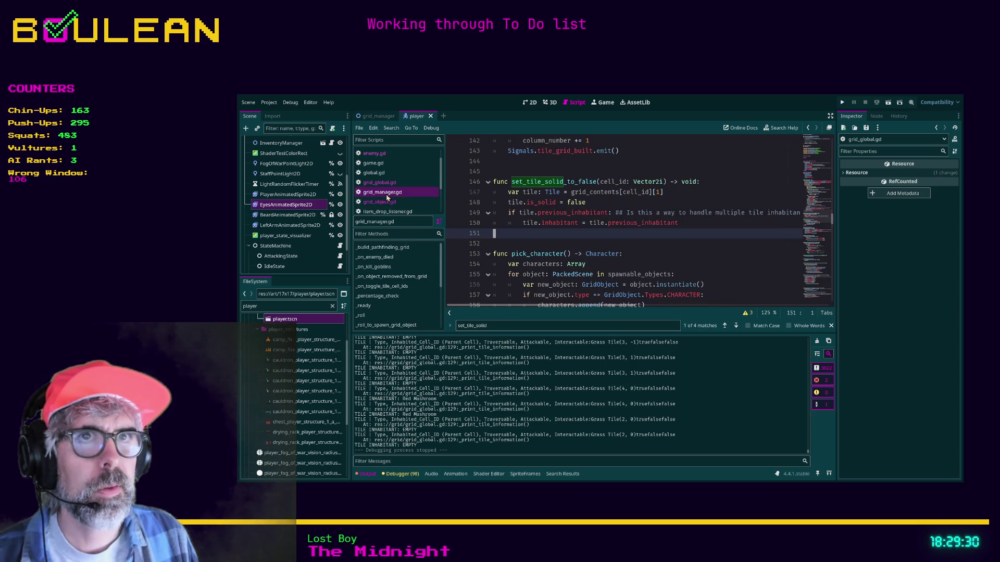
scroll(567, 241, up, 2)
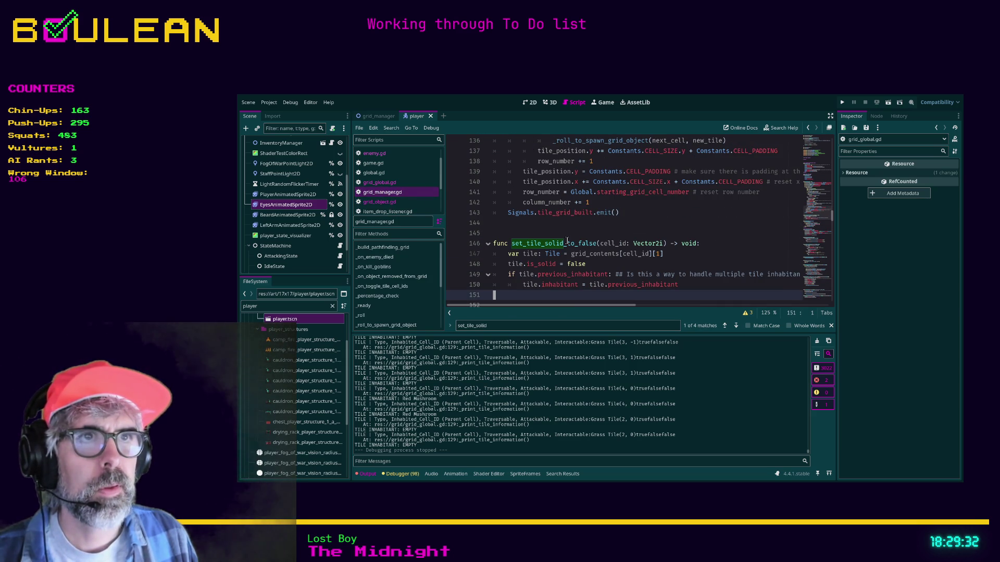
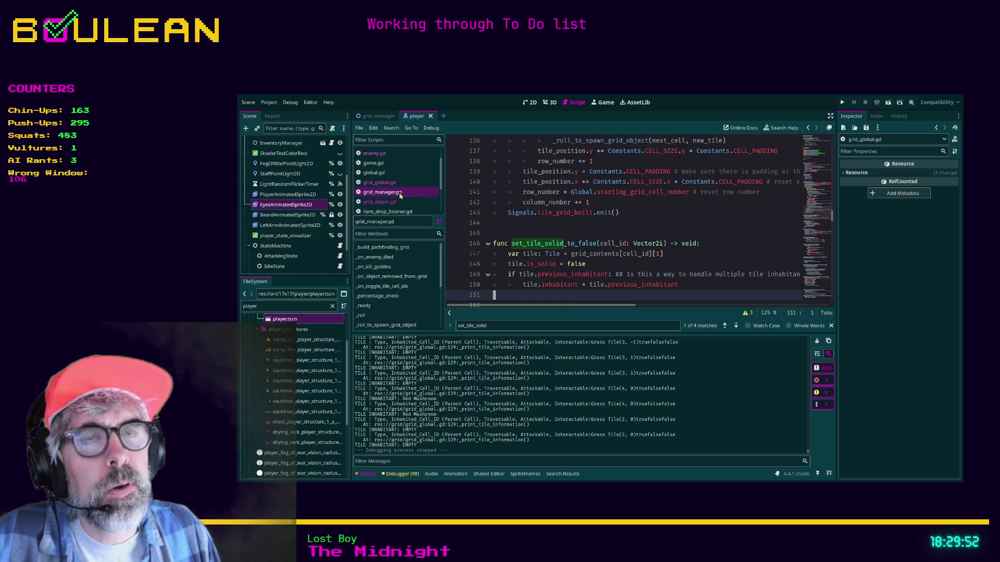
Copy the previous_inhabitant restore lines 148–150 from grid_manager.gd into set_tile_is_solid_to_false in grid_global.gd.
key(alt+Left)
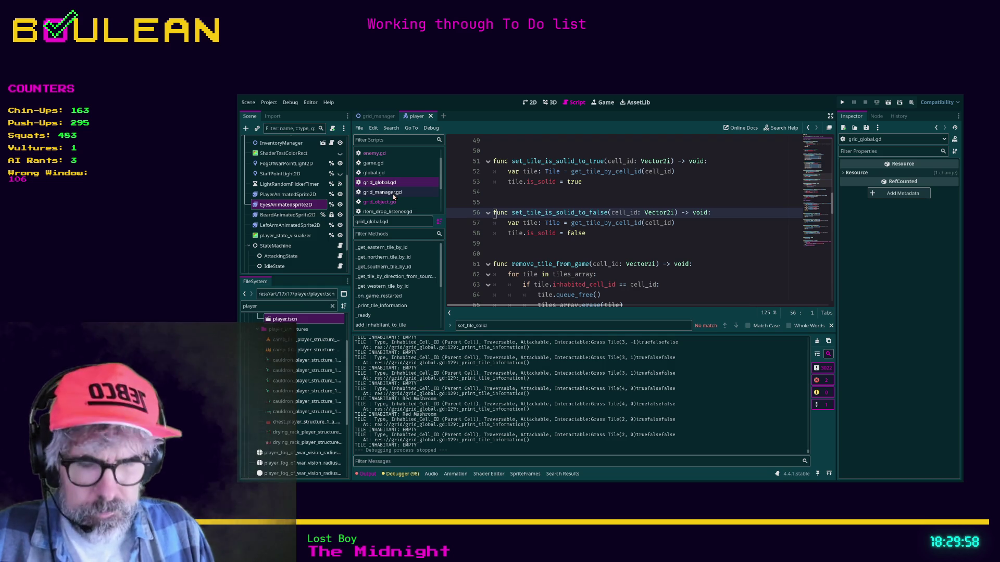
click(393, 193)
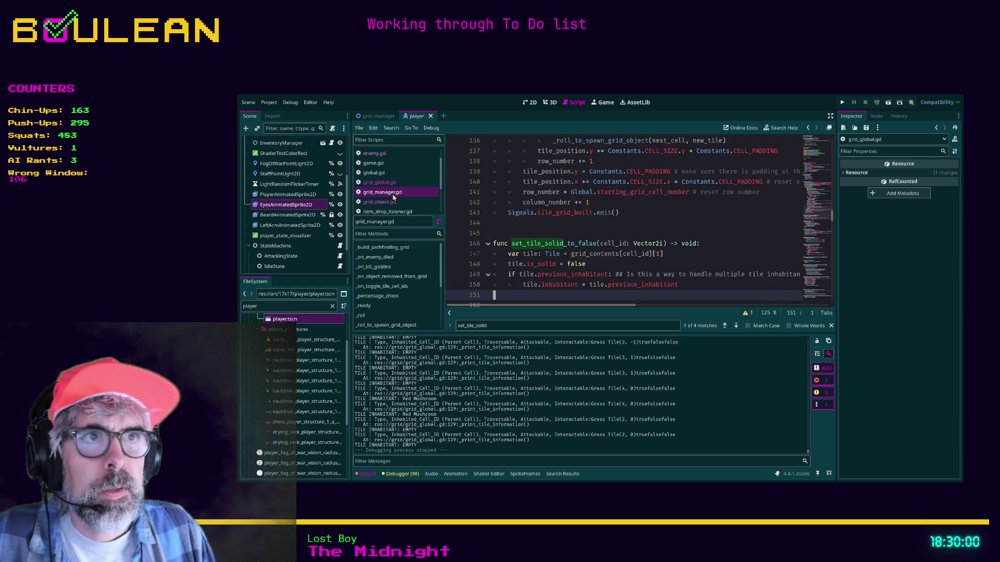
drag(516, 296, 486, 268)
key(ctrl+c)
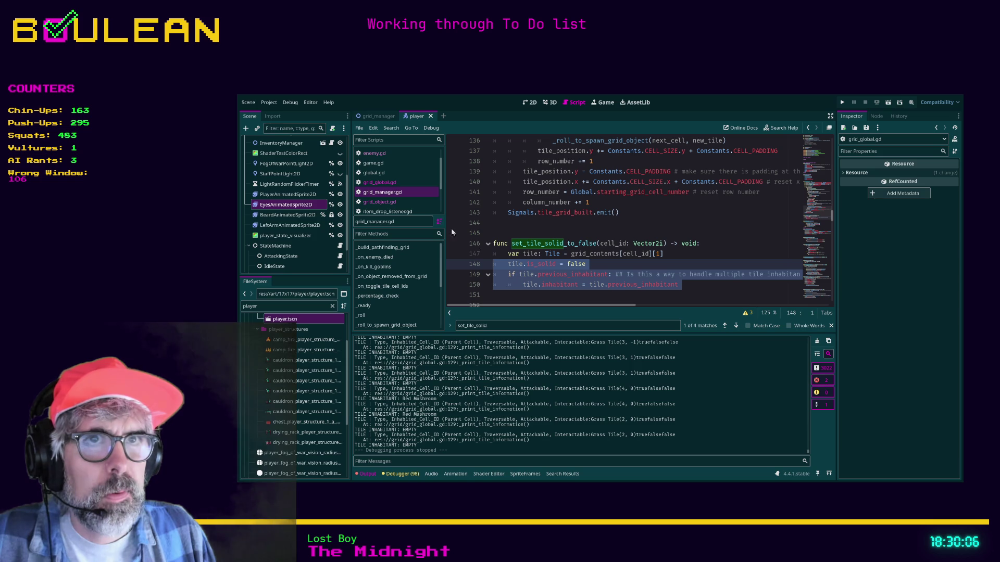
click(386, 182)
click(506, 247)
click(382, 192)
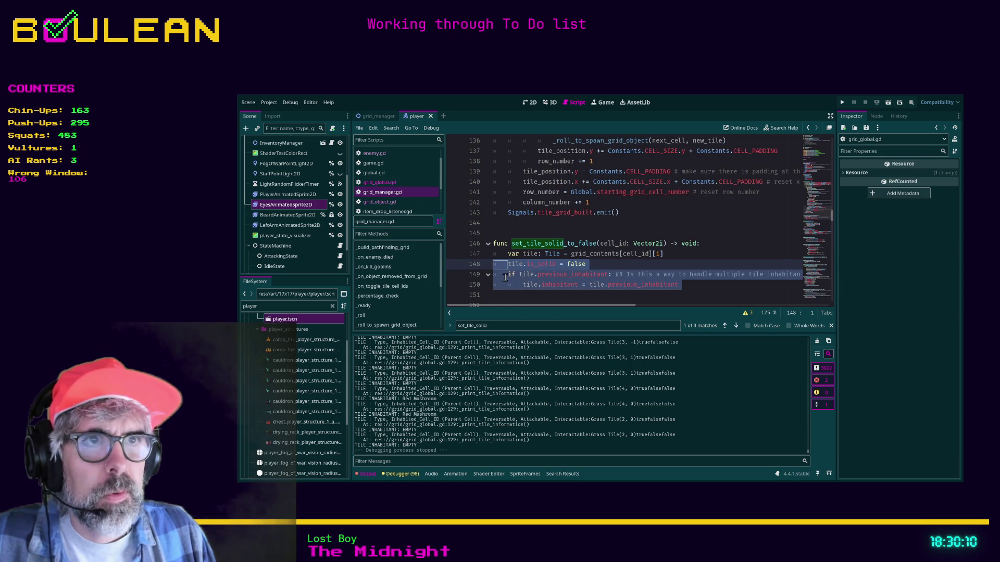
click(412, 182)
key(ctrl+v)
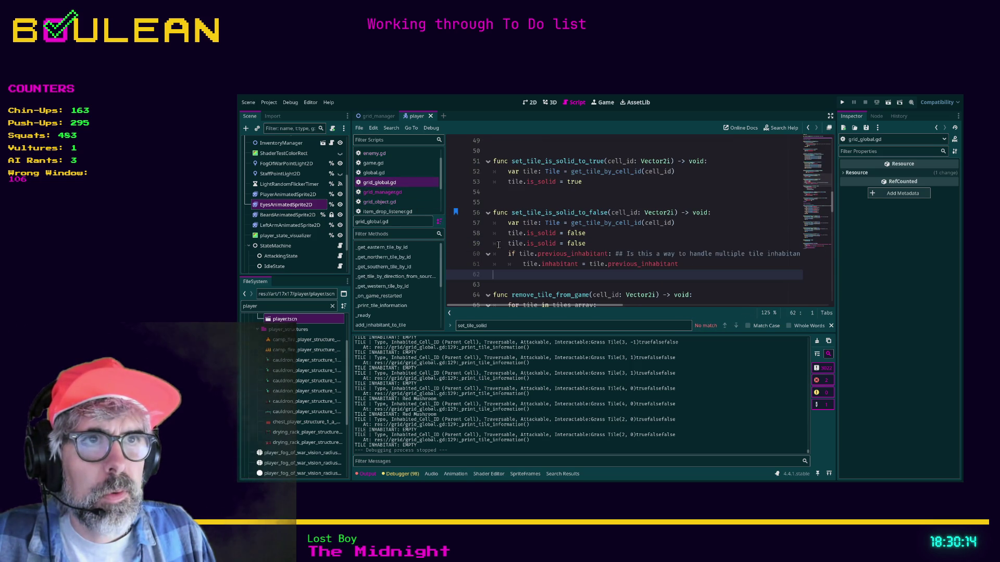
click(585, 233)
key(shift+Home)
key(shift+Home)
Delete the duplicate tile.is_solid = false line, then go to the end of remove_inhabitant_from_tile (line 80).
key(BackSpace)
key(BackSpace)
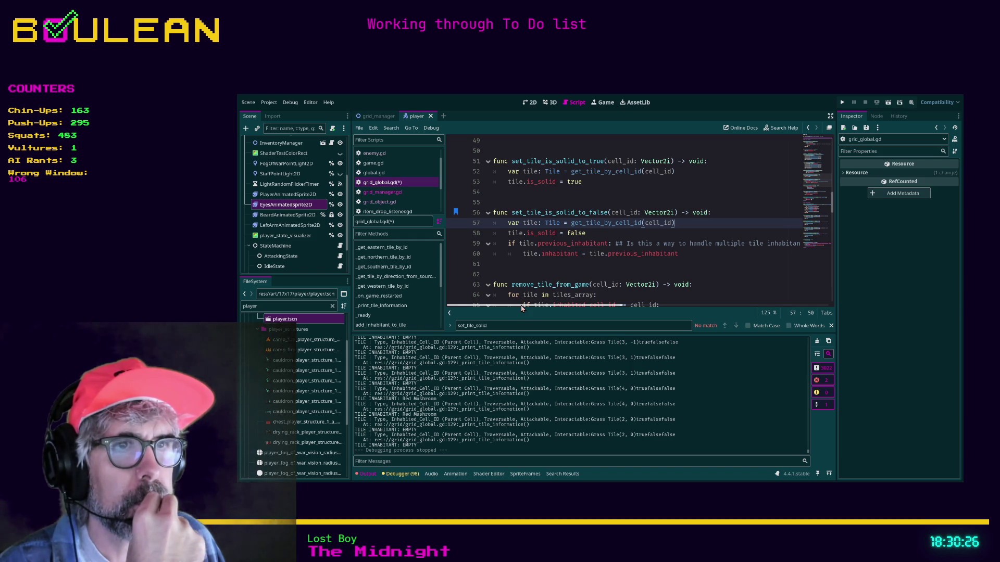
drag(521, 305, 514, 306)
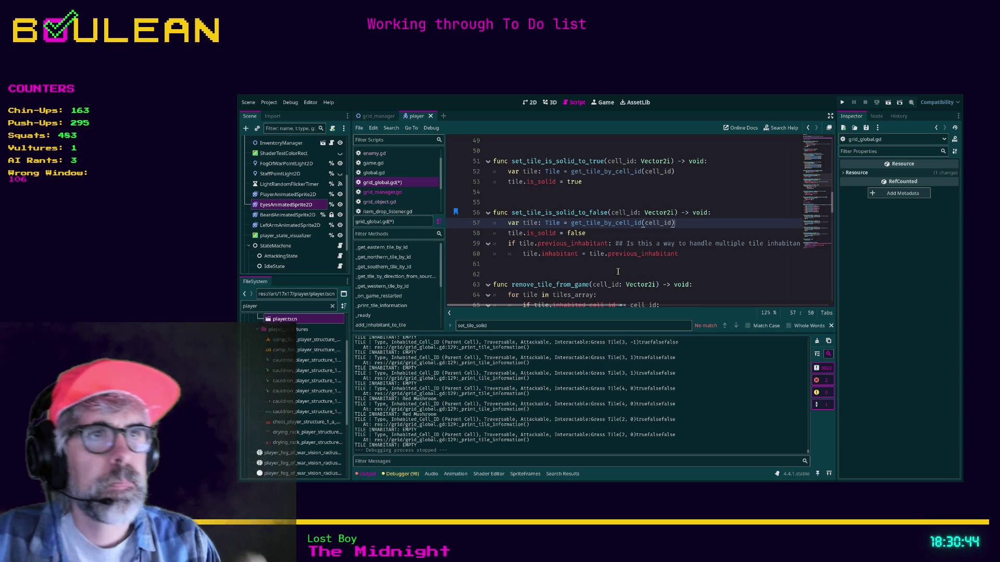
scroll(618, 272, down, 3)
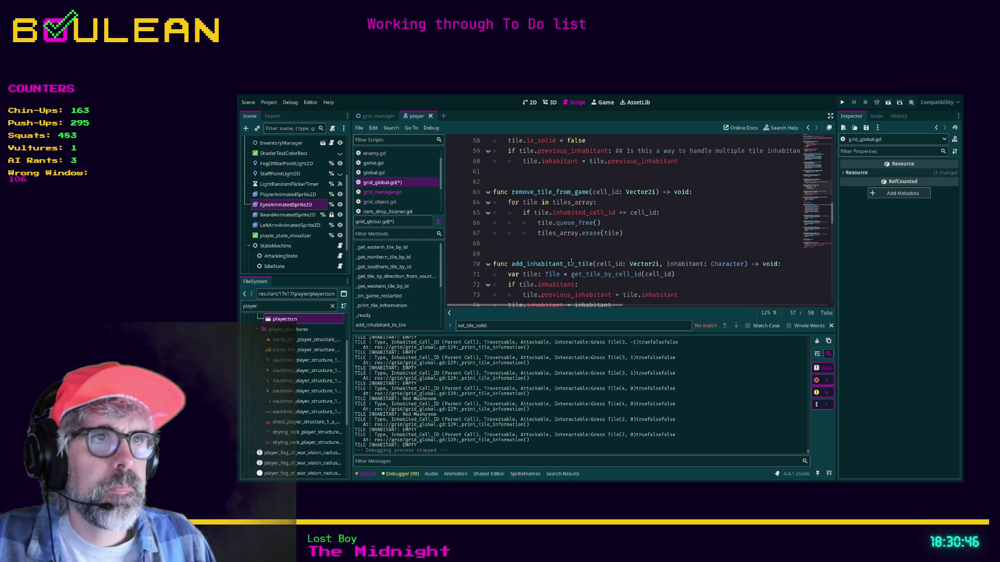
scroll(560, 256, down, 2)
scroll(557, 255, down, 2)
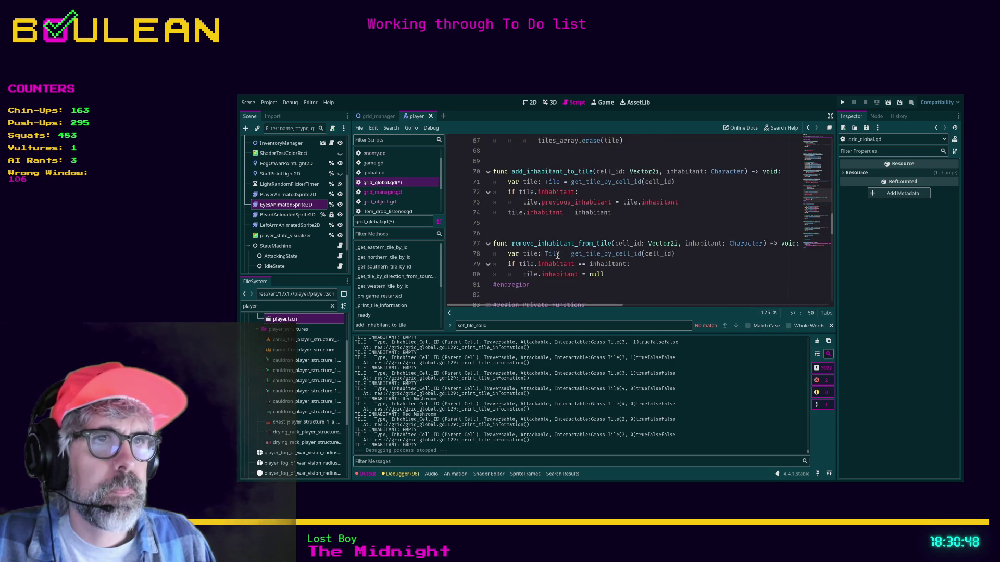
click(618, 244)
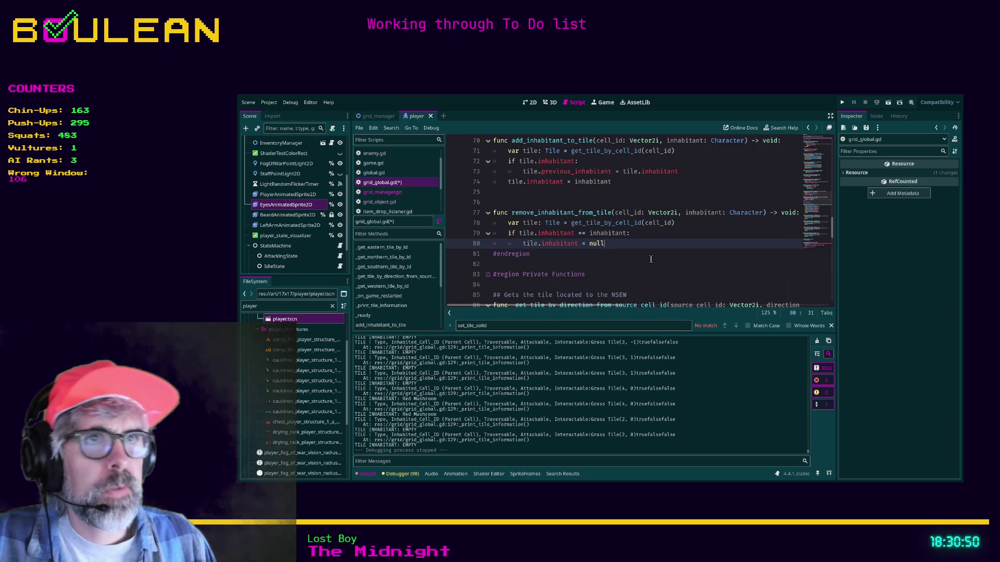
Declare an empty func set_previous_inhabitant_to_inhabitant() -> void: below remove_inhabitant_from_tile.
key(Return)
key(BackSpace)
key(Return)
key(Return)
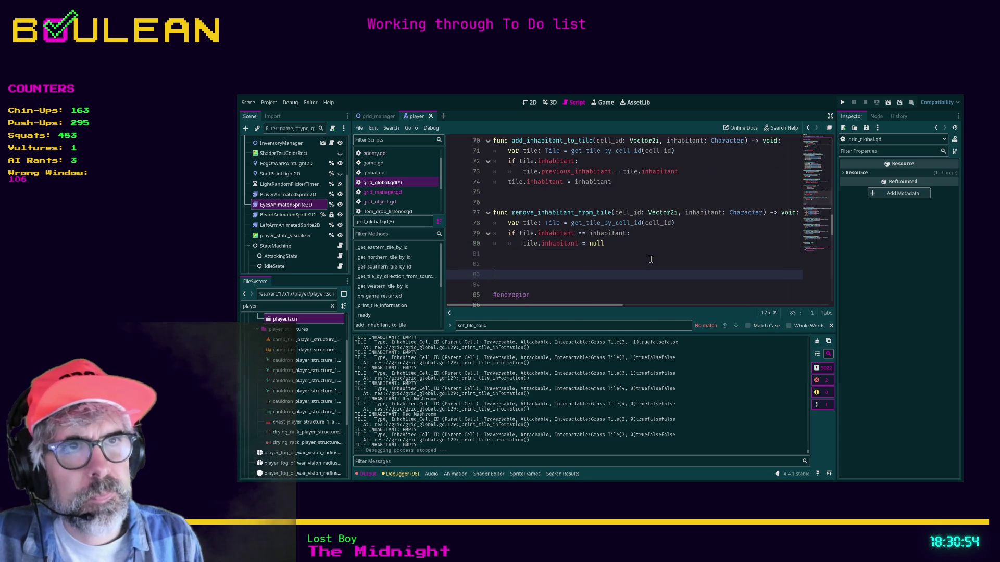
text(func)
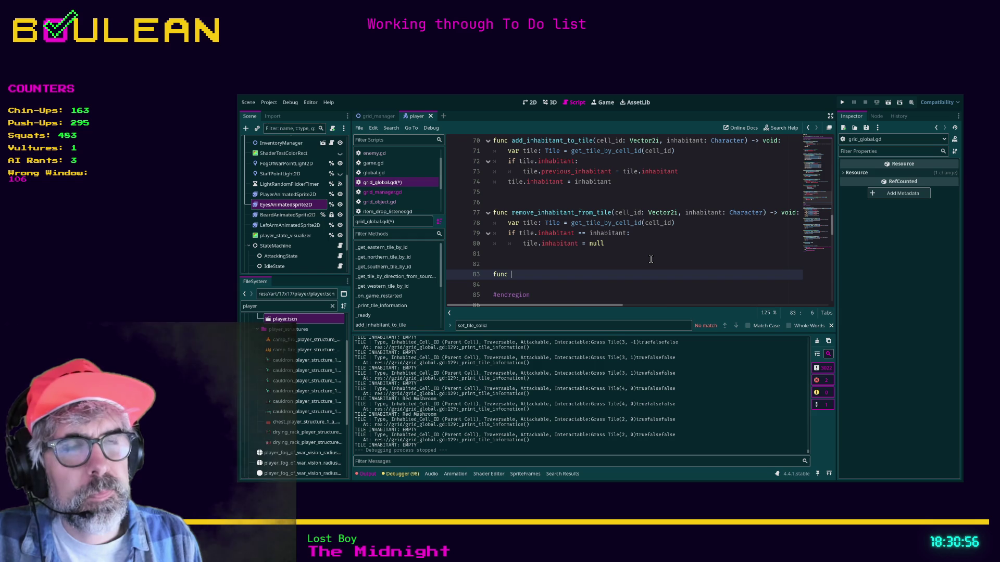
key(ctrl+space)
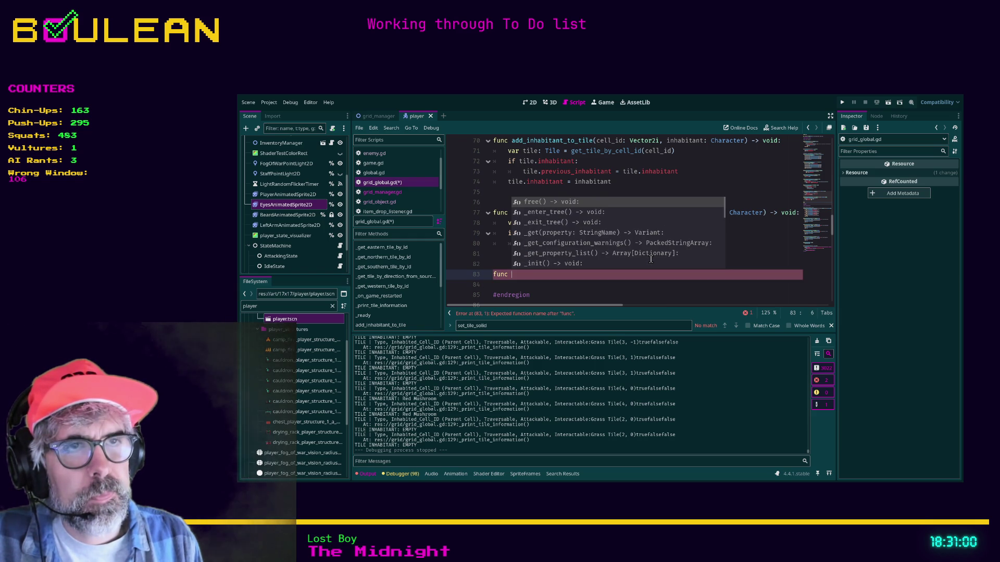
text(set_pre)
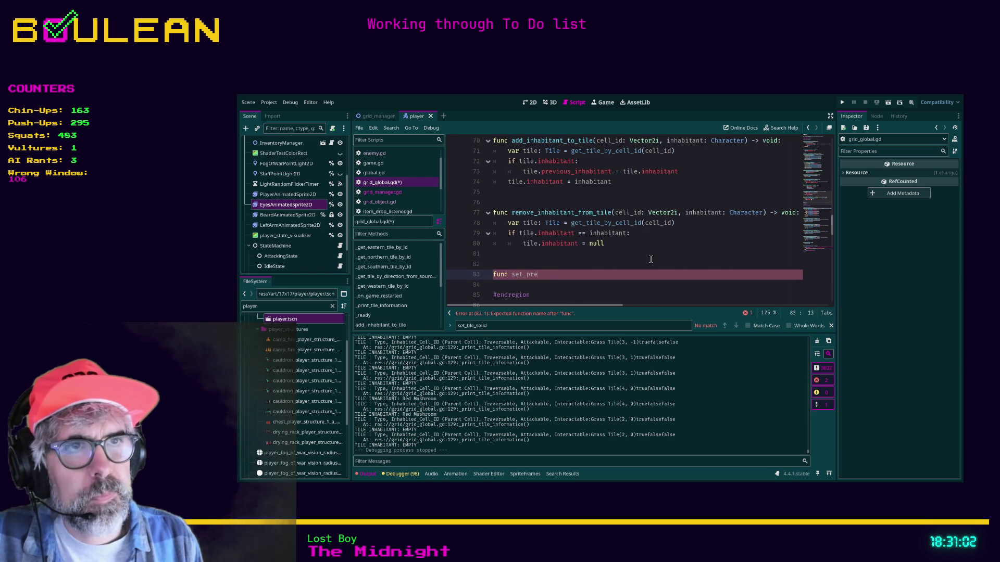
text(vious_inhabi)
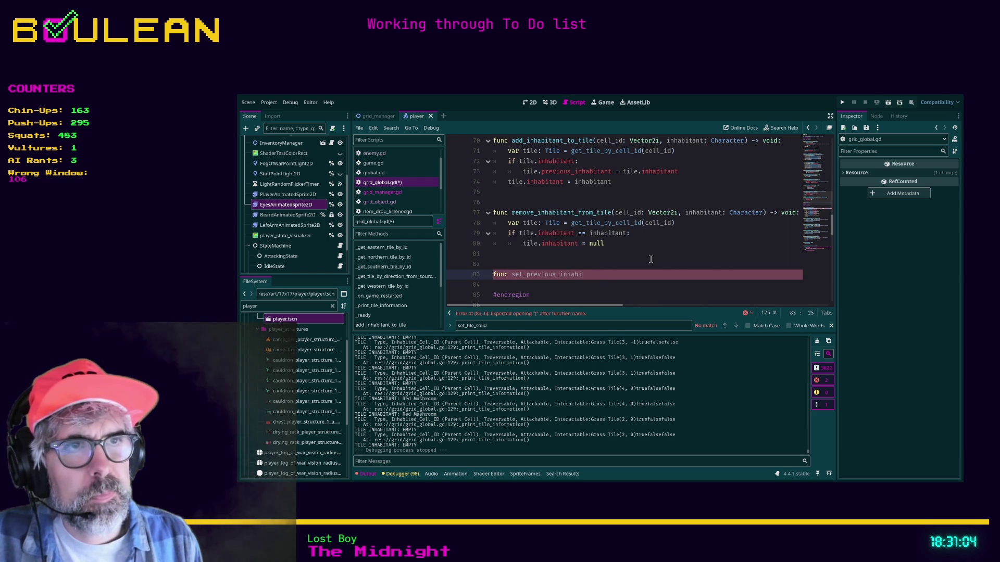
text(tant_to_)
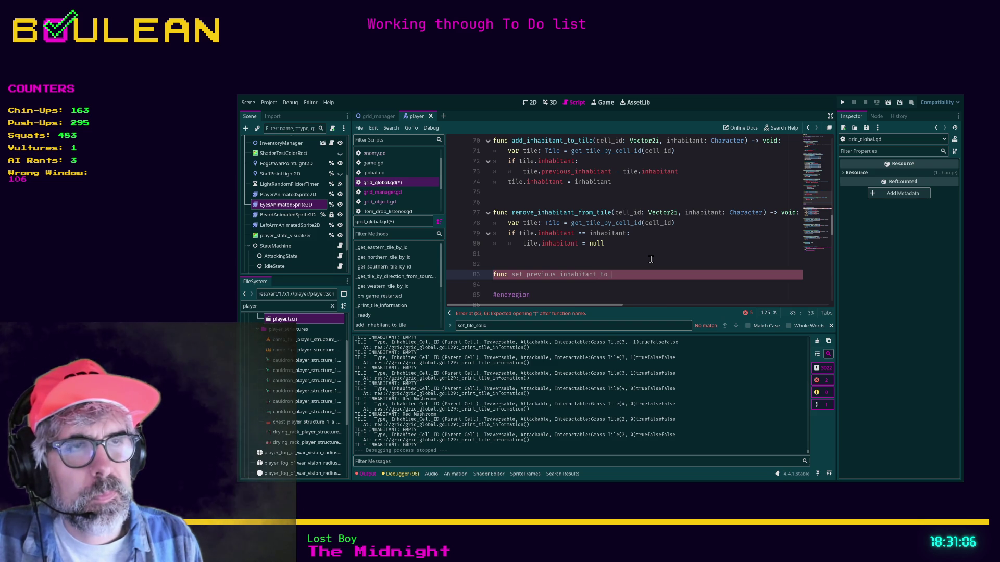
text(inh)
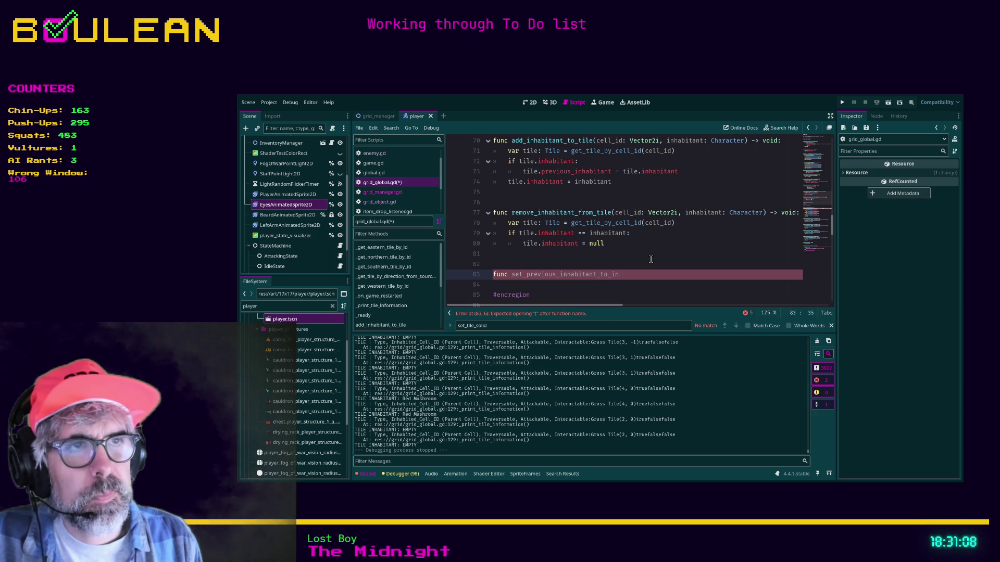
text(abitant() -)
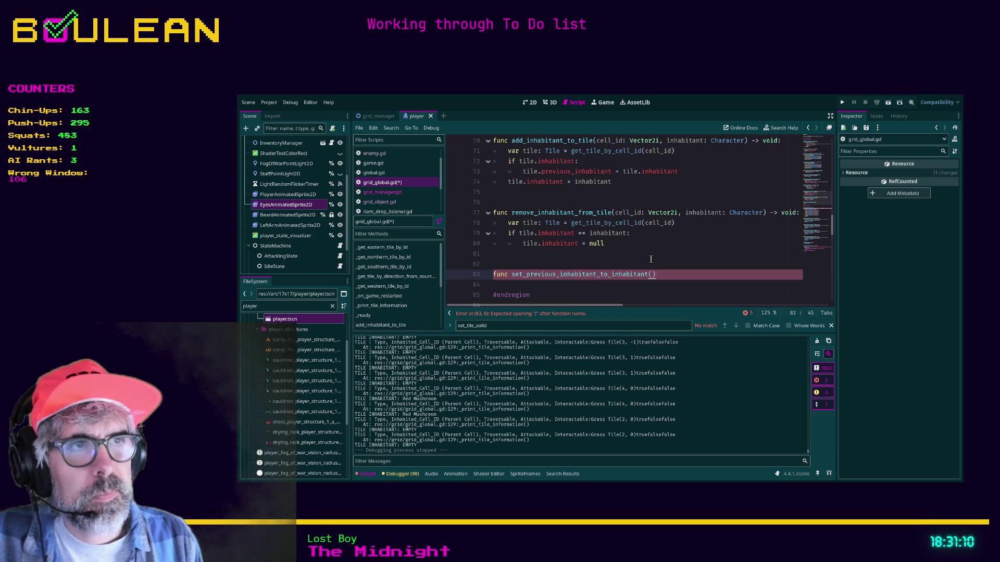
text(> void:)
key(Return)
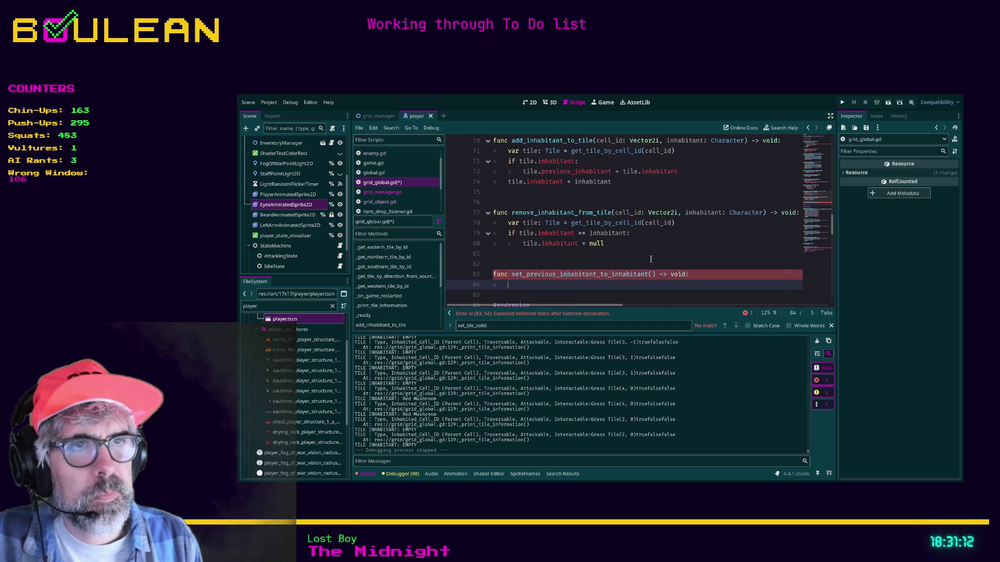
Cut the previous_inhabitant if block from lines 59–60 and paste it into the new function body.
scroll(583, 216, up, 3)
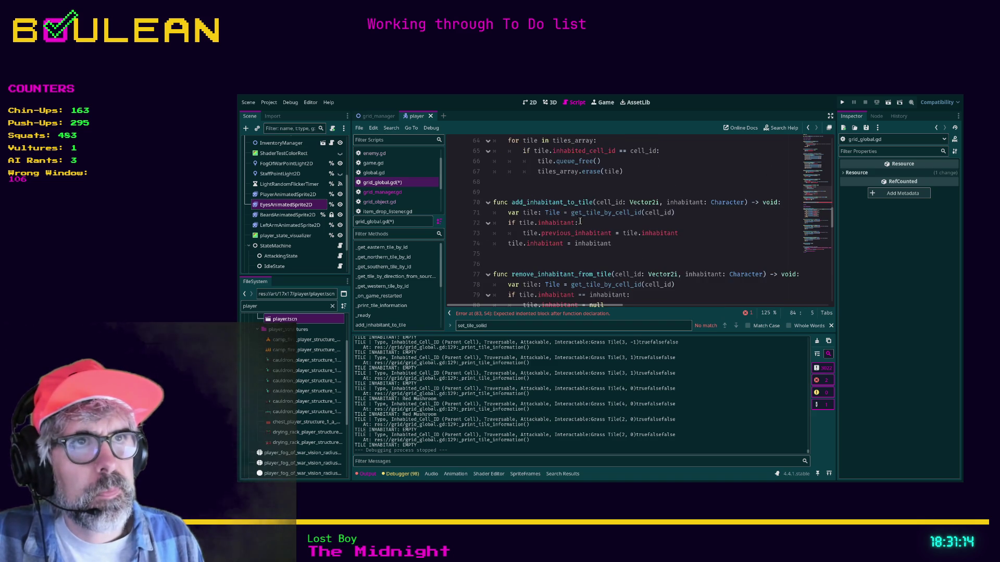
scroll(580, 221, up, 2)
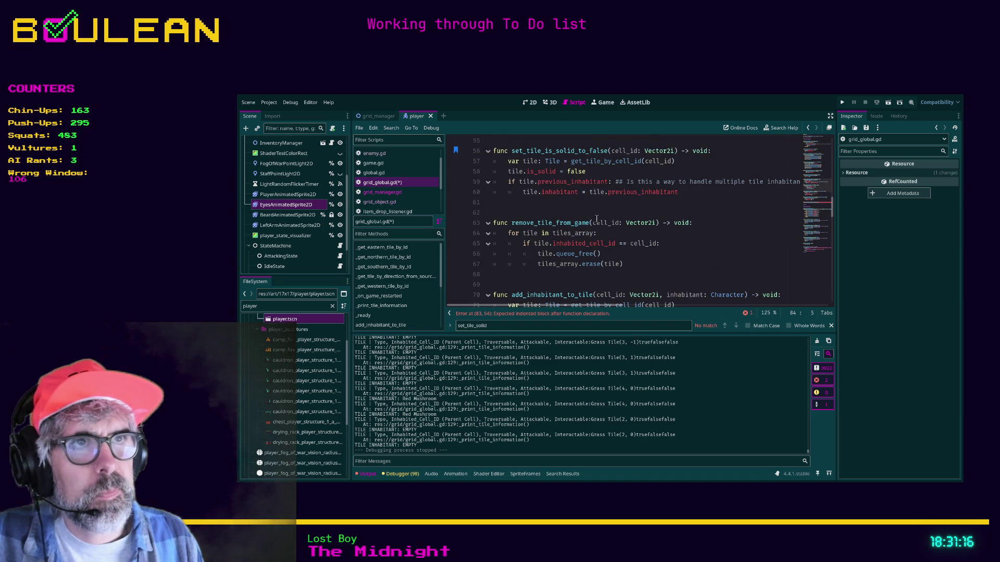
drag(679, 202, 495, 187)
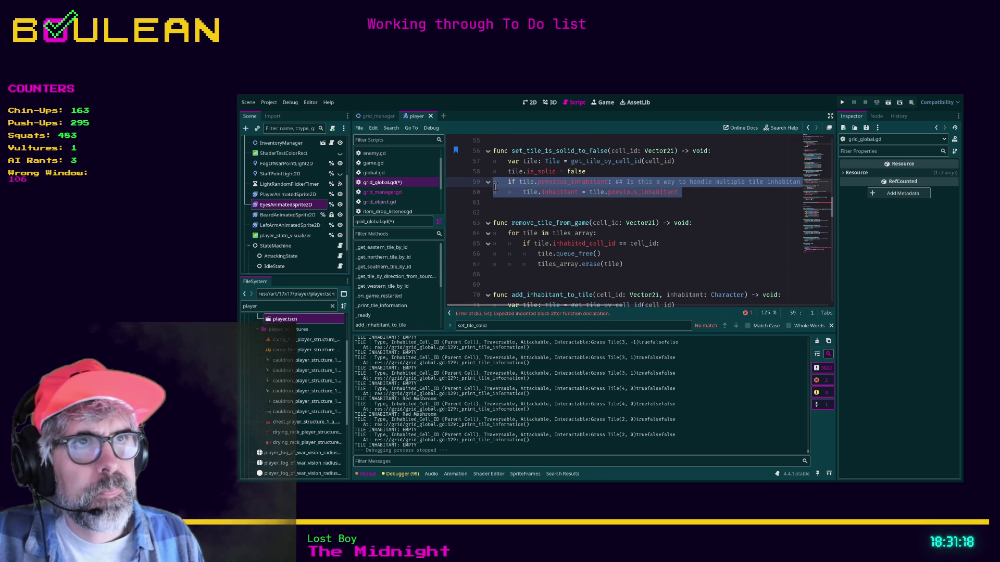
key(ctrl+x)
scroll(500, 219, down, 6)
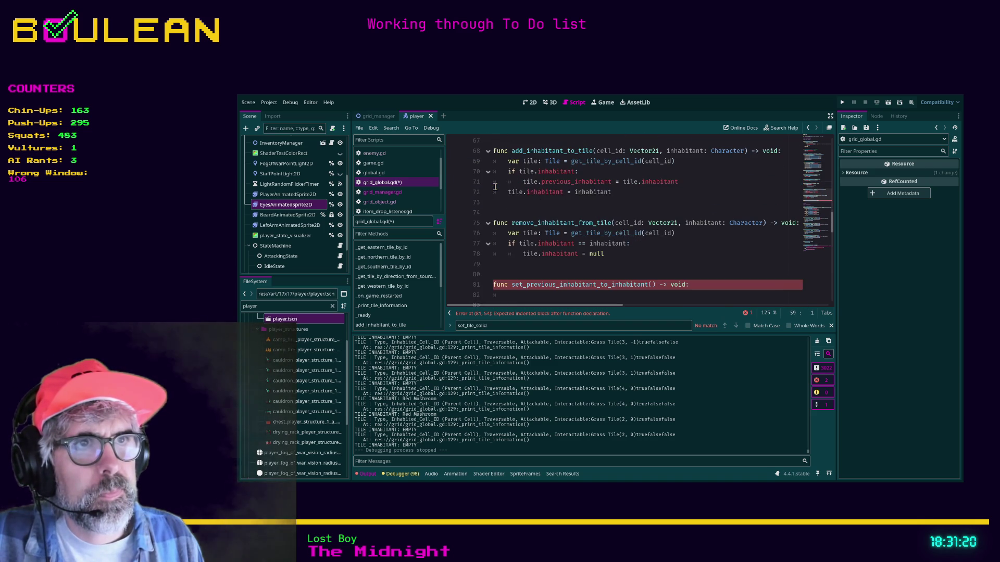
scroll(505, 244, down, 1)
click(495, 234)
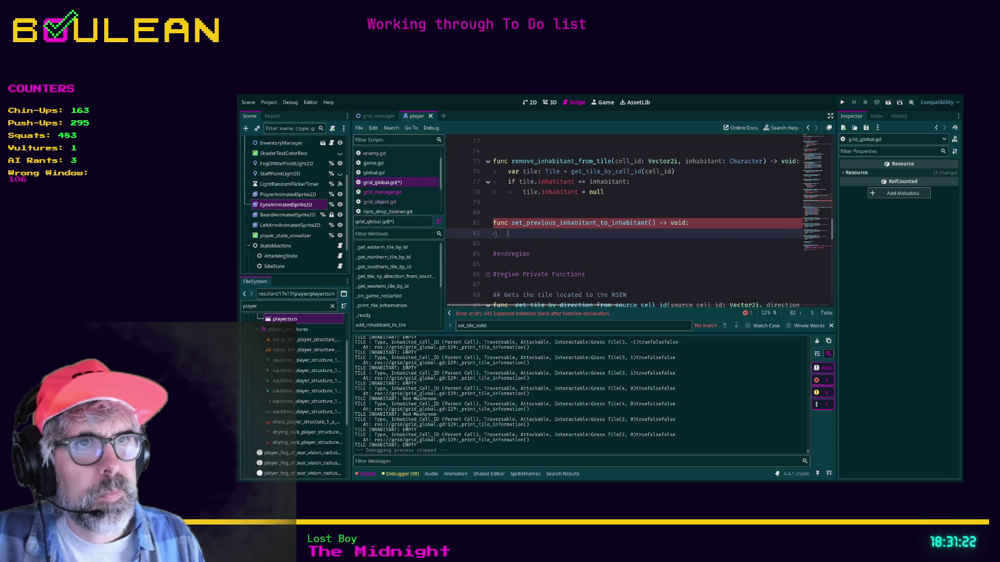
key(ctrl+v)
Add a comment line above the pasted block starting '## TODO This will be redone when we set the'.
key(Up)
key(Up)
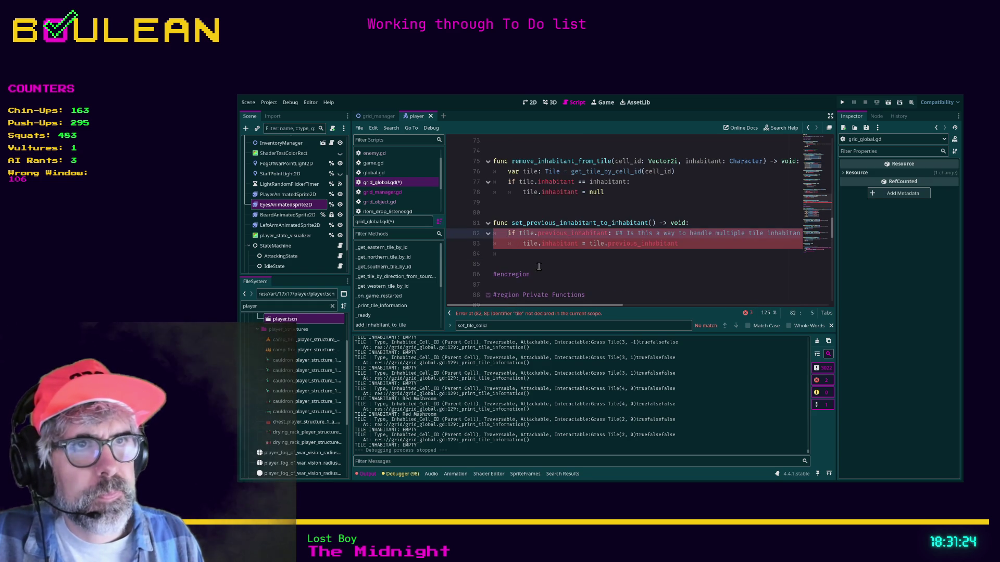
key(Return)
key(Up)
text(##)
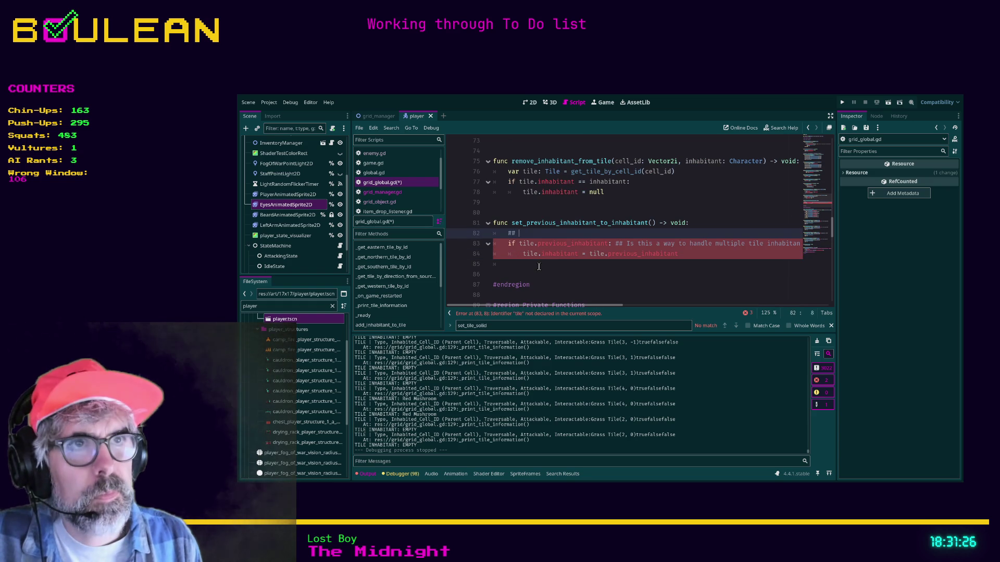
text( TODO This will)
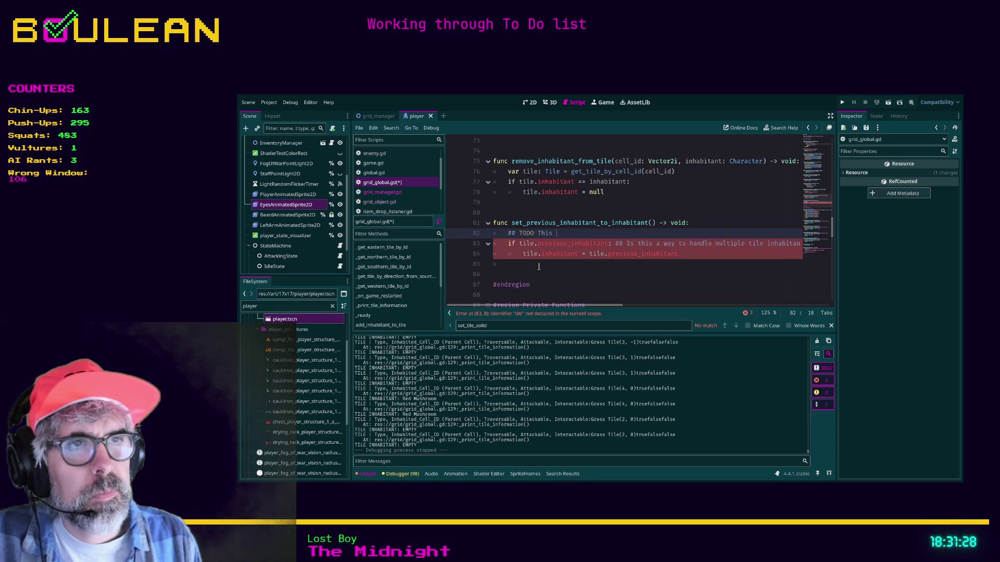
text( be redone wh)
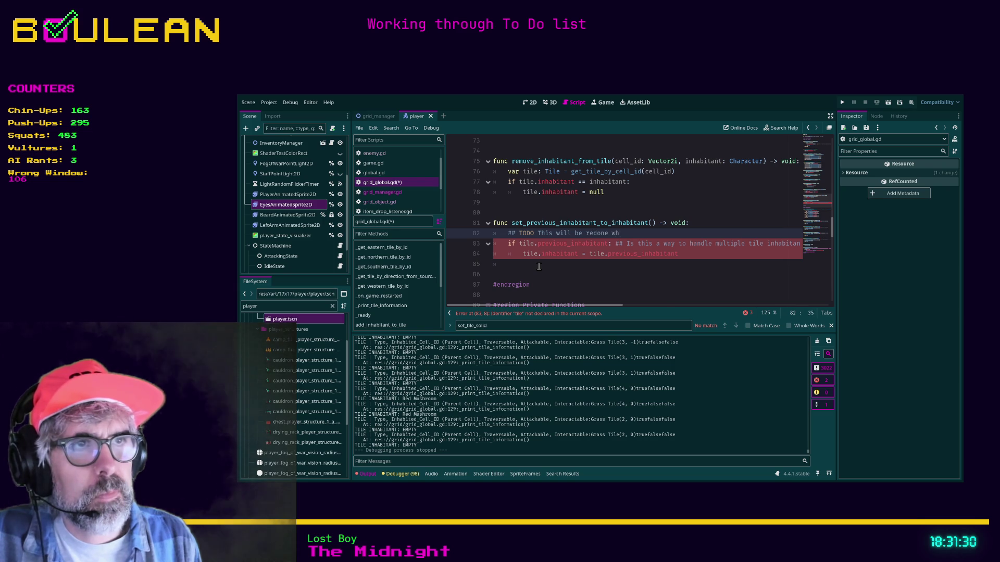
text(en we set the)
Reword the TODO to end 'removed once we change tile.inhabitant to an array'.
key(ctrl+BackSpace)
key(ctrl+BackSpace)
key(ctrl+BackSpace)
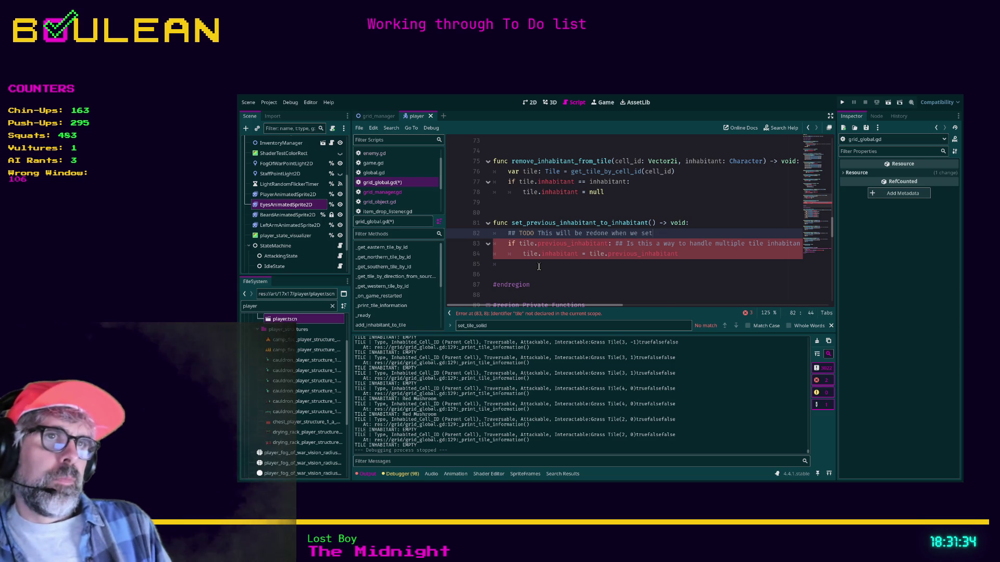
text(ved once we change )
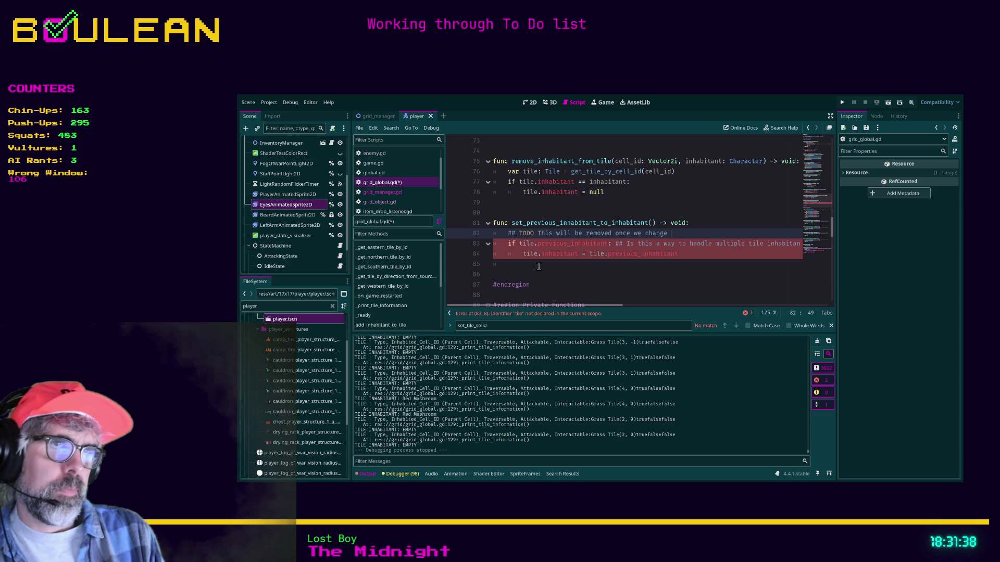
text(ti)
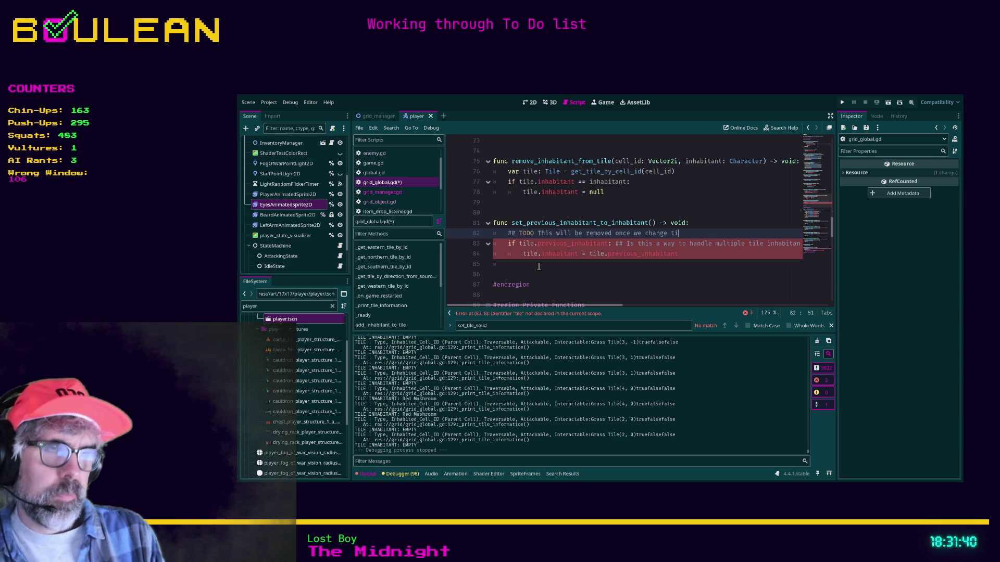
text(le.inhabita)
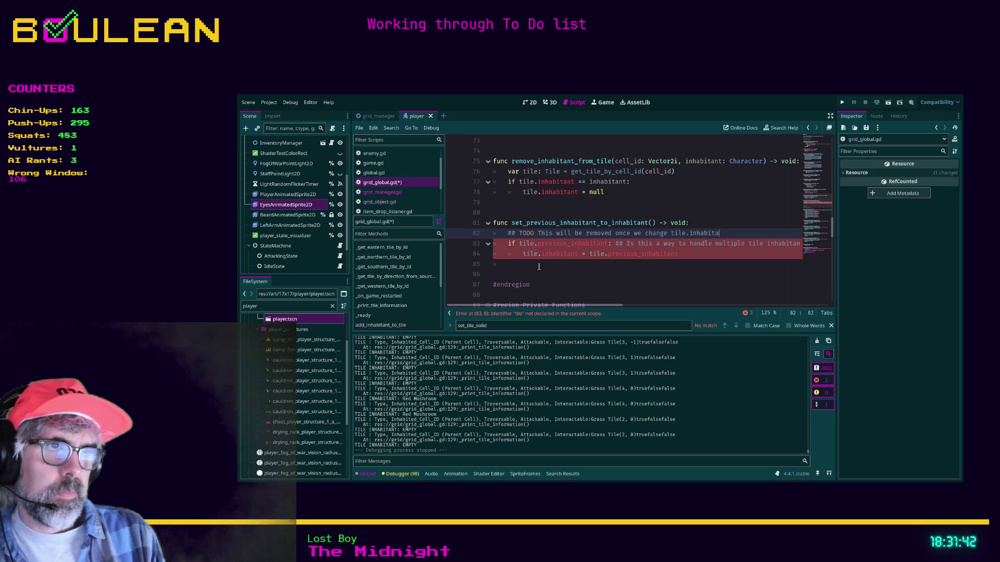
text(nt to an array)
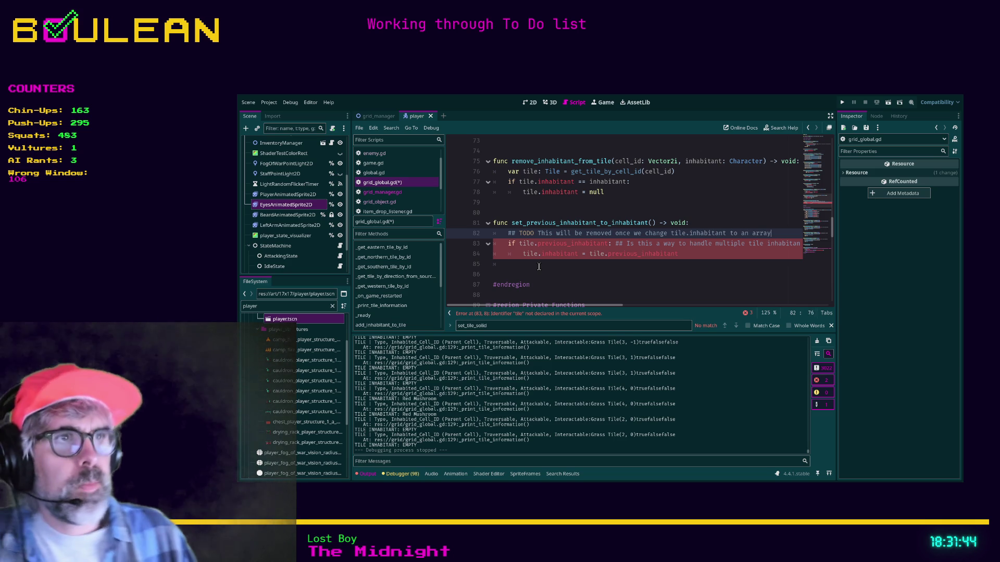
click(553, 255)
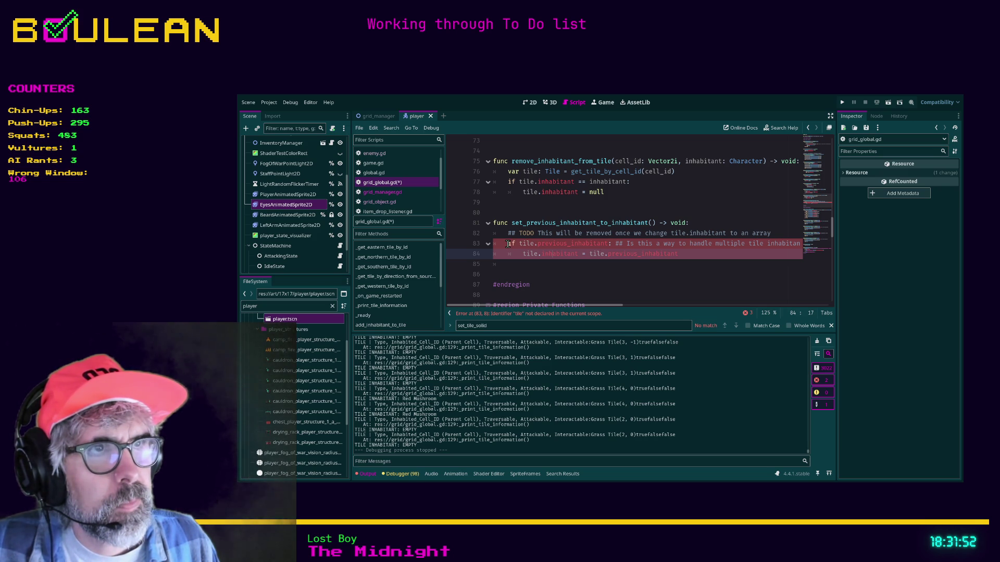
Add a cell_id: Vector2i parameter and open a blank line above the if statement.
click(652, 224)
text(cel)
text(l_id: Ve)
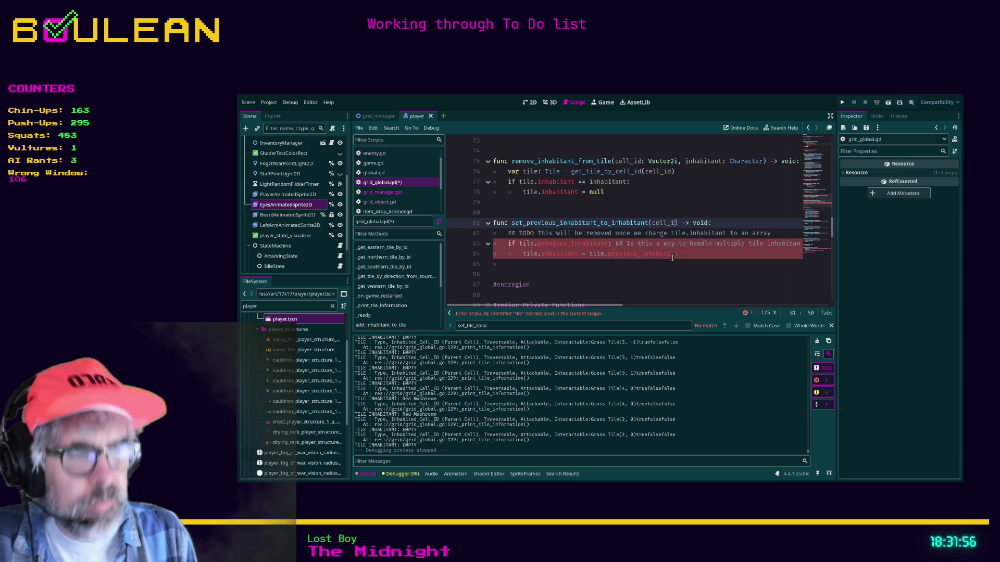
text(ctor2i)
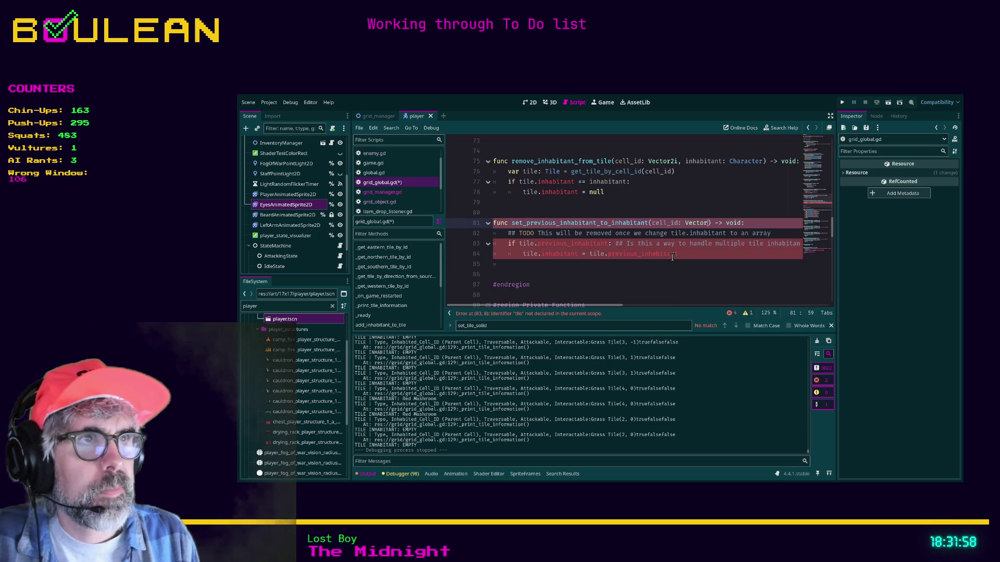
key(Down)
key(Down)
key(Home)
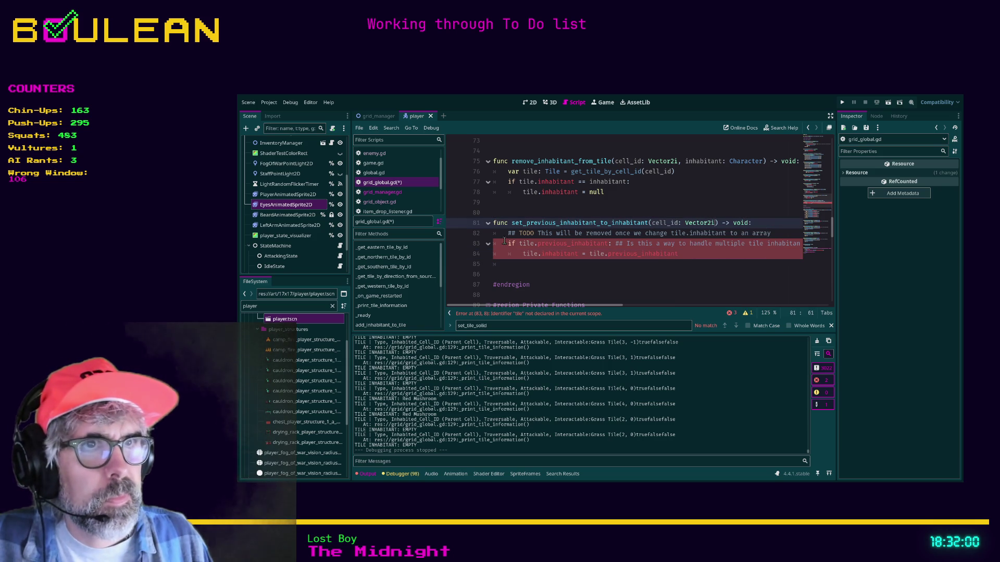
key(Return)
key(Up)
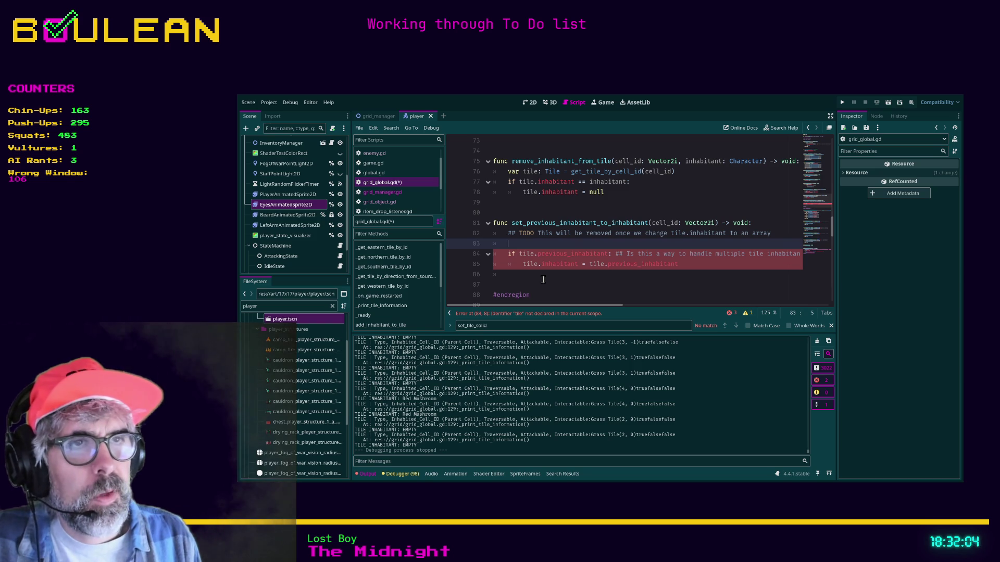
Declare tile: Tile = get_tile_by_cell_id(cell_id) above the if block.
text(tile: Tile = get_)
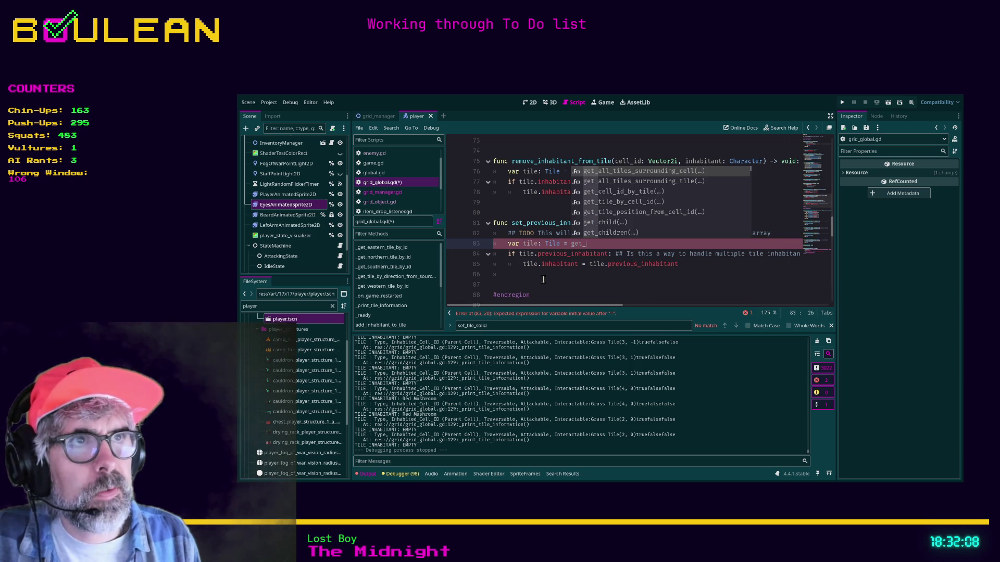
key(Down)
key(Down)
key(Down)
key(Return)
text(cell_id(cell_id)
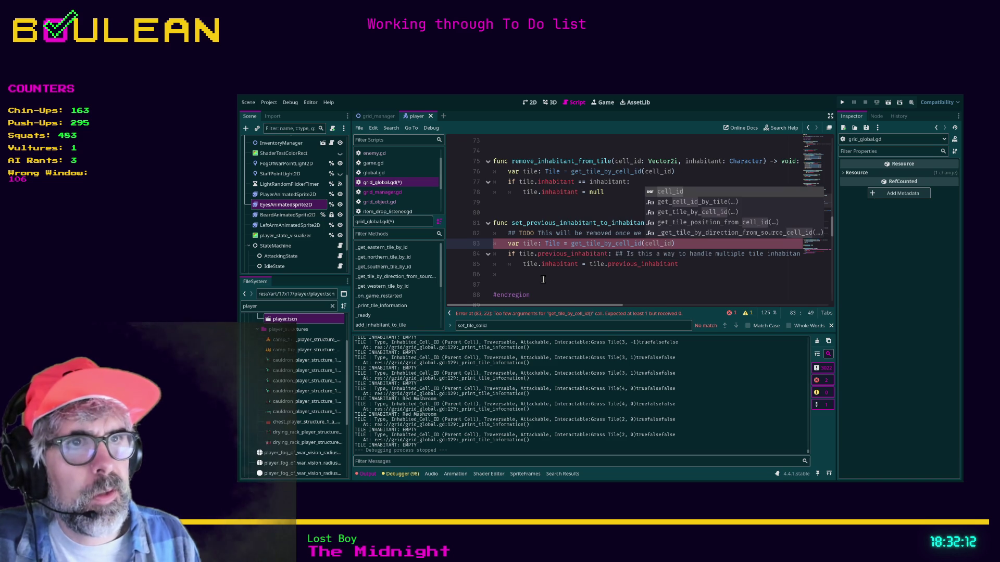
click(539, 264)
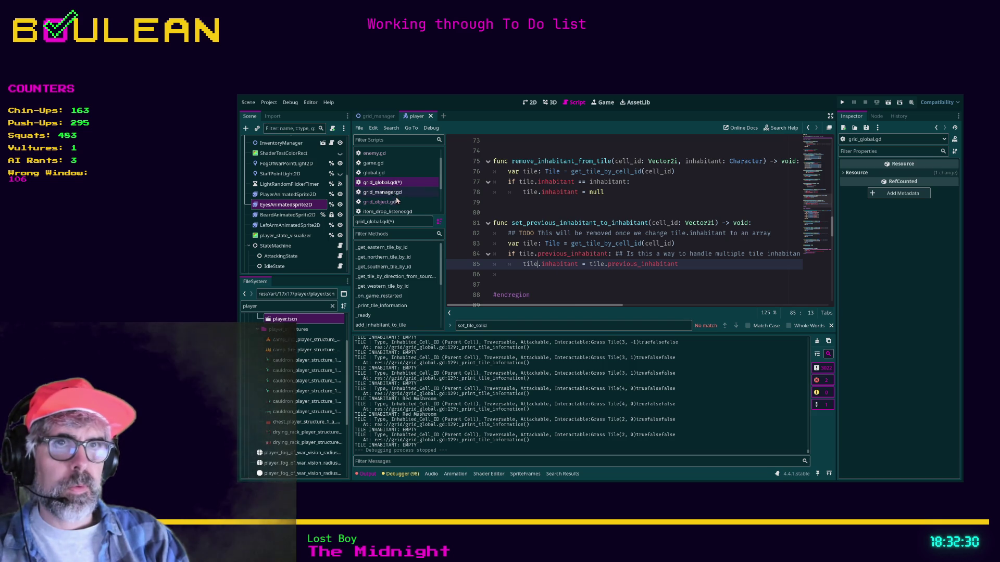
Start a GridGlobal call on a new line 152 in enemy.gd, and save the edited scripts.
click(383, 154)
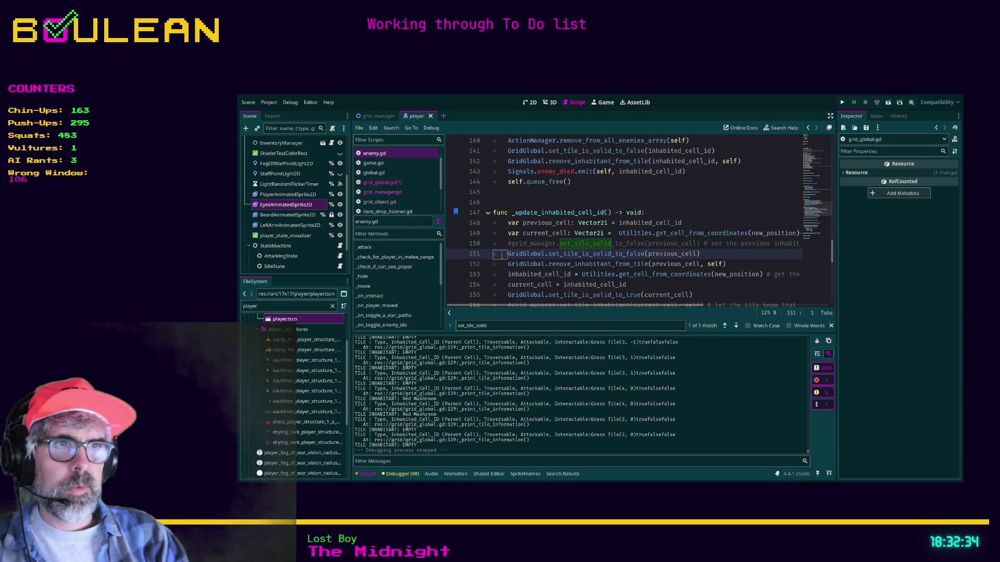
click(718, 253)
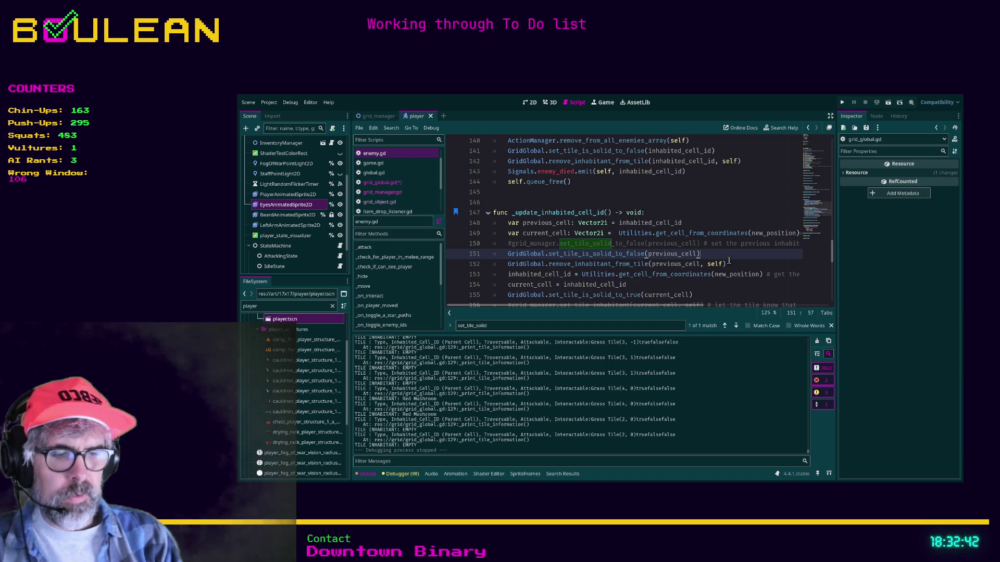
key(Return)
text(GridGlobal.s)
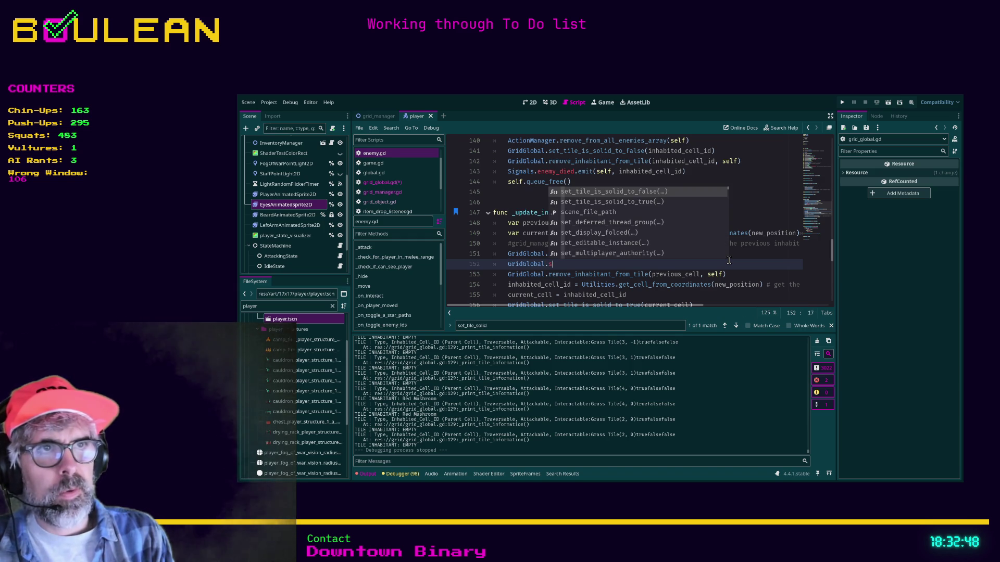
key(BackSpace)
text(in)
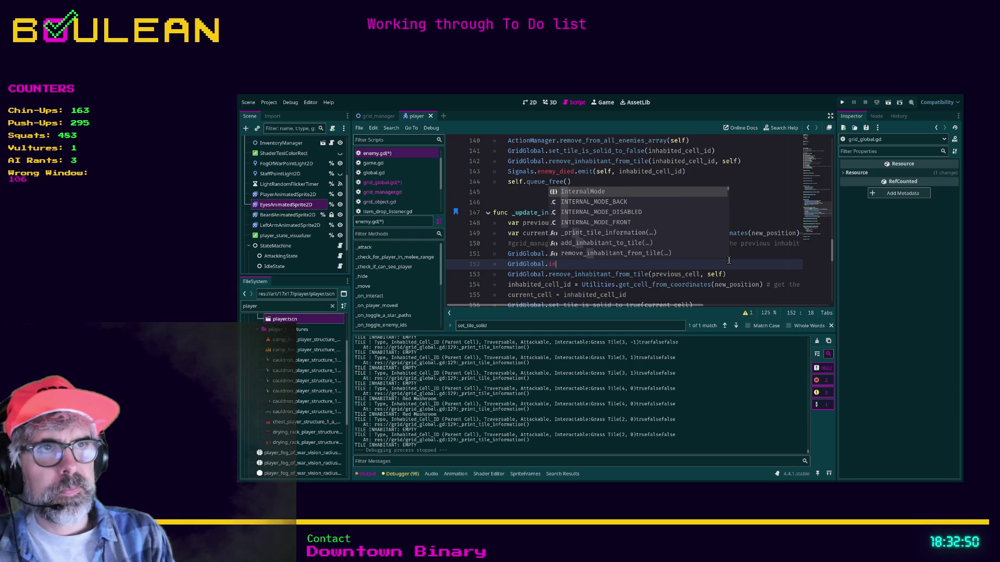
key(BackSpace)
key(BackSpace)
text(previ)
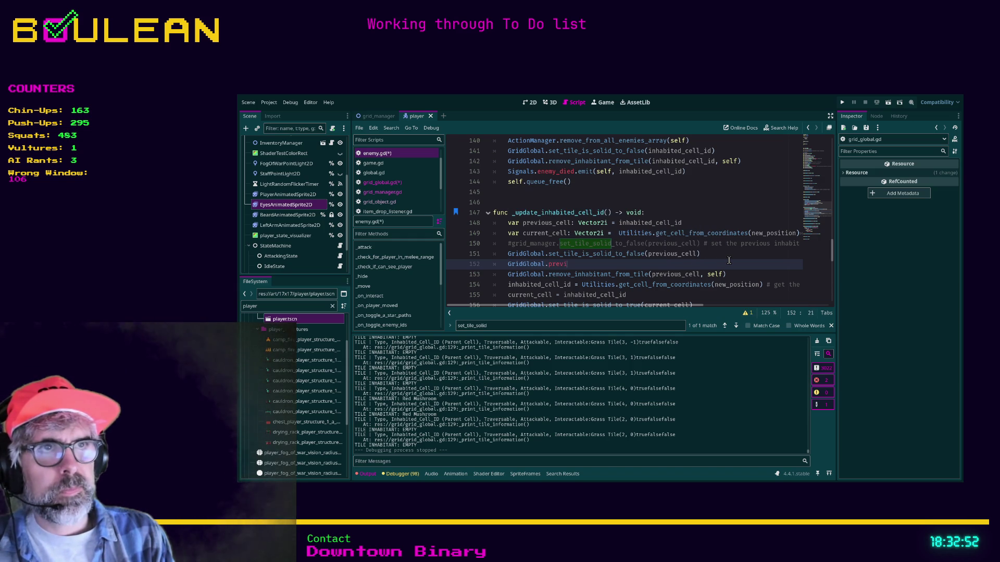
click(398, 184)
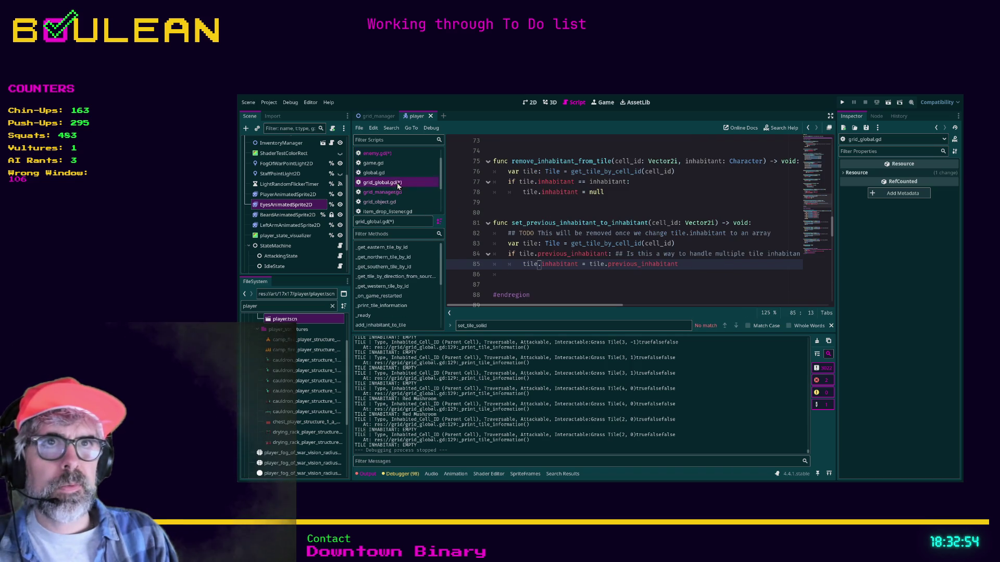
key(ctrl+s)
click(516, 211)
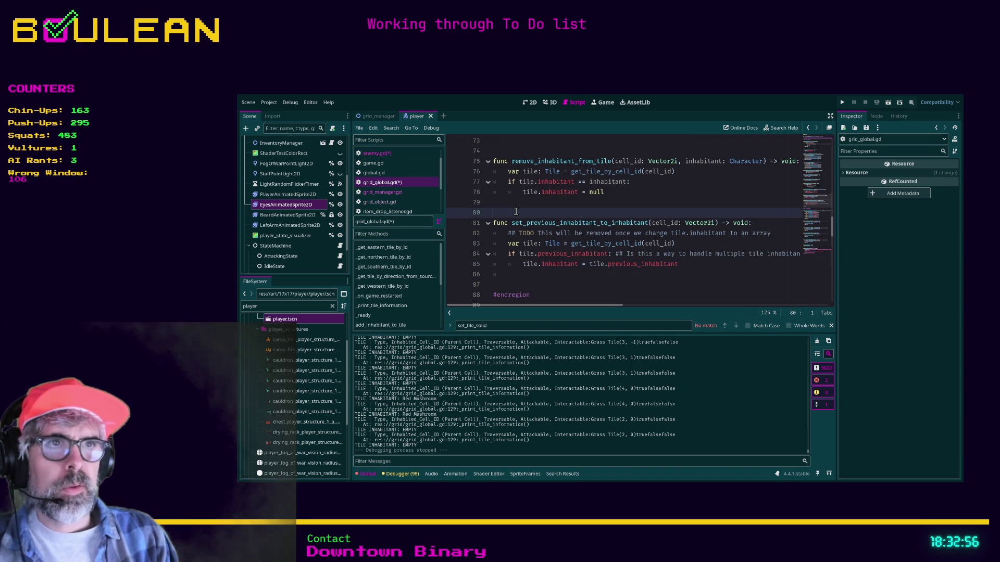
click(379, 155)
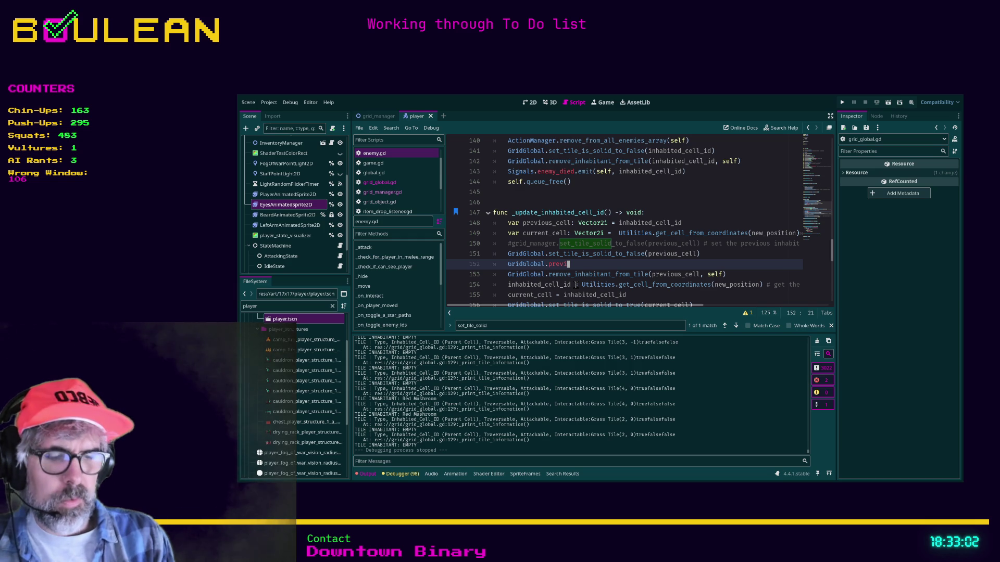
Complete the call as GridGlobal.set_previous_inhabitant_to_inhabitant(previous_cell), save enemy.gd, and run the project.
text(h)
key(BackSpace)
key(BackSpace)
key(BackSpace)
text(set_prev)
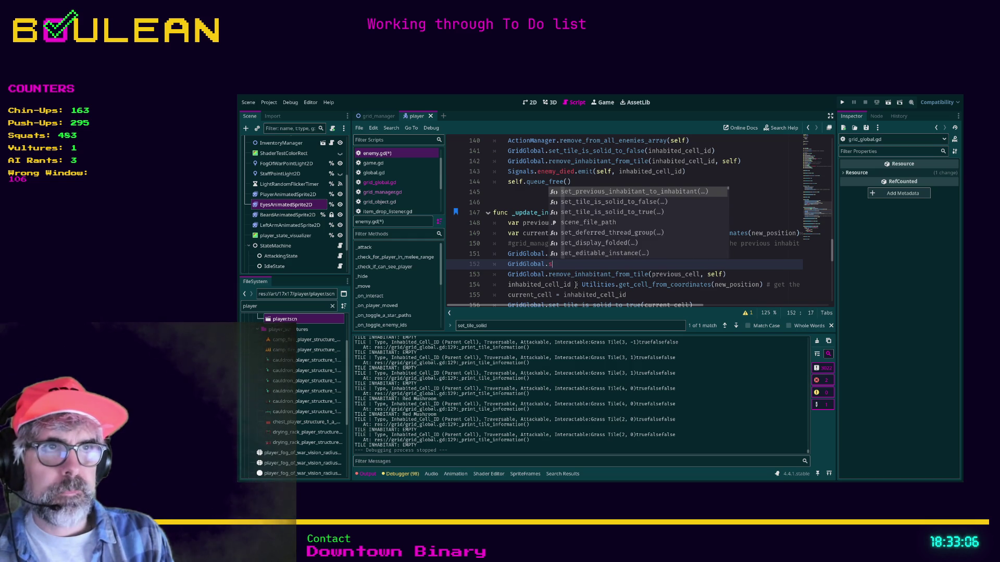
key(Return)
text(c)
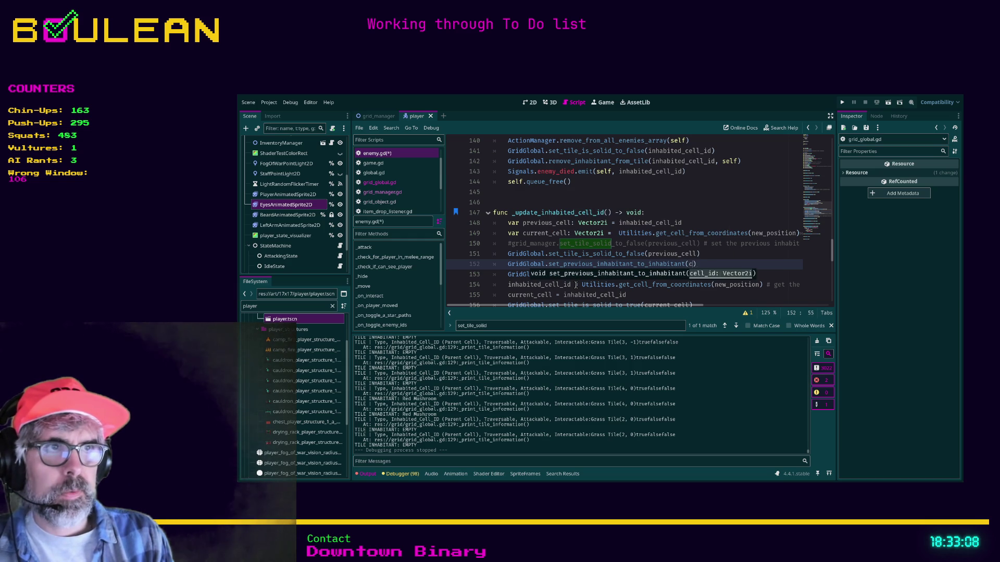
key(BackSpace)
key(BackSpace)
key(BackSpace)
text(pre)
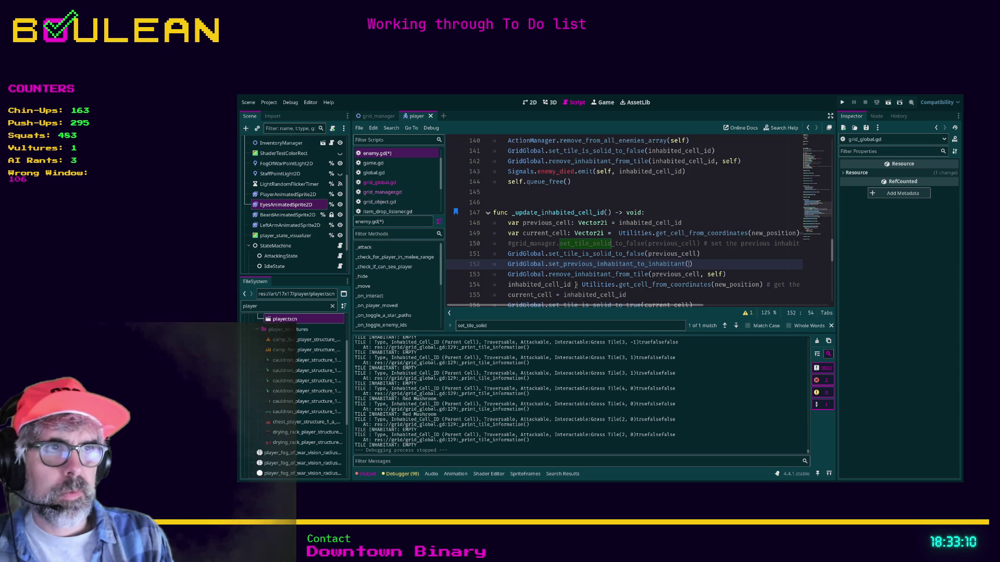
text(vious_ce)
key(Return)
key(ctrl+s)
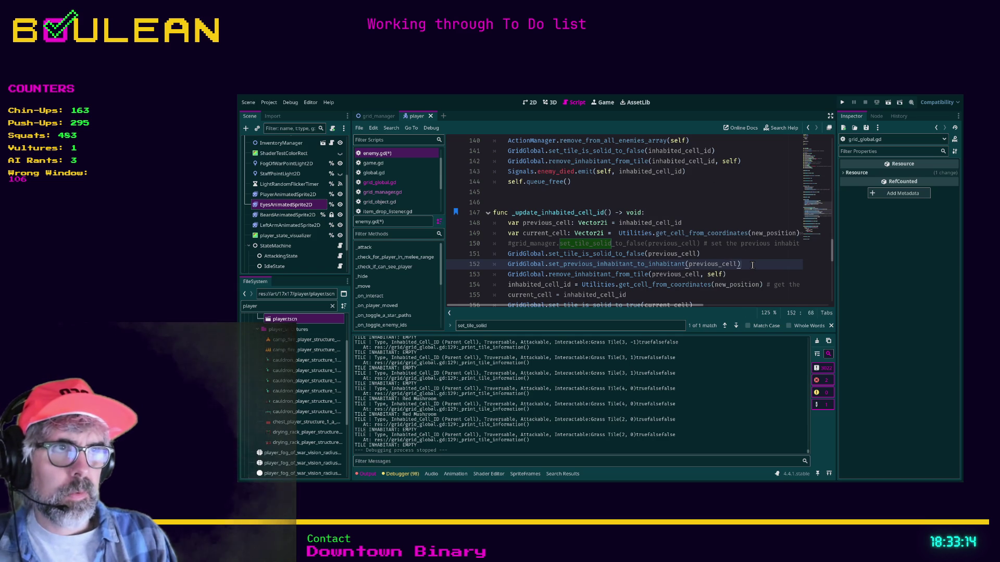
click(751, 265)
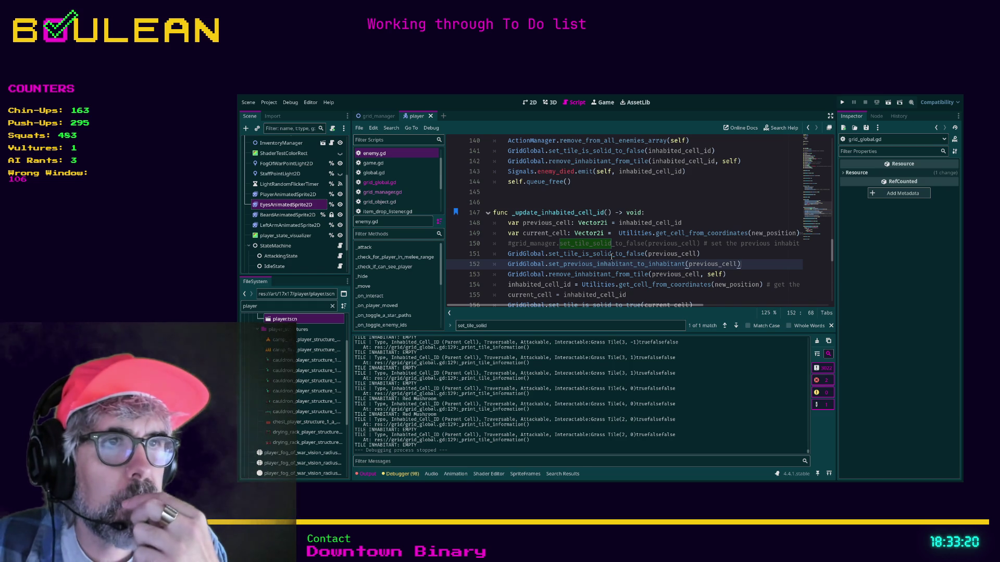
key(F5)
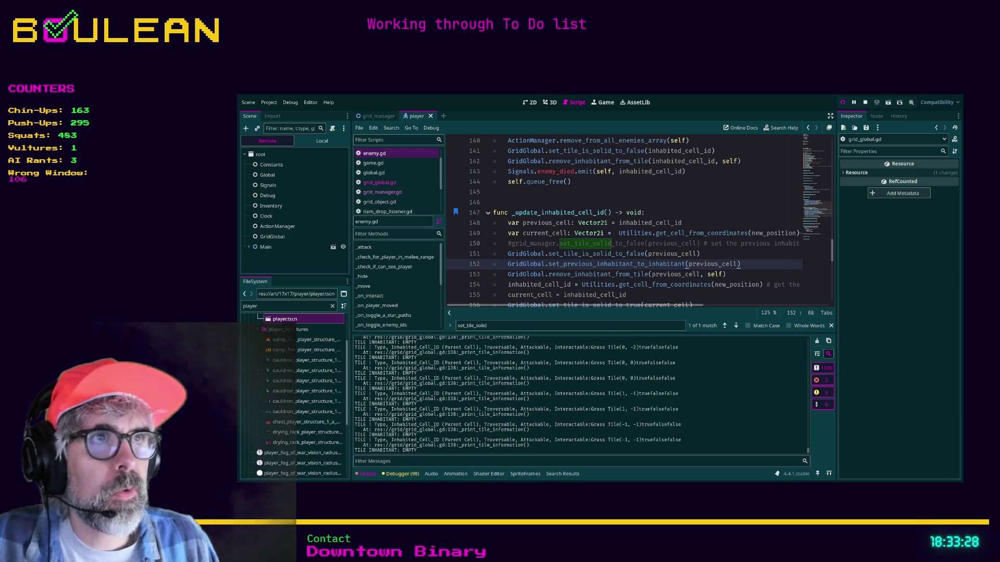
Relaunch the game and walk the wizard down and left across the map.
key(F5)
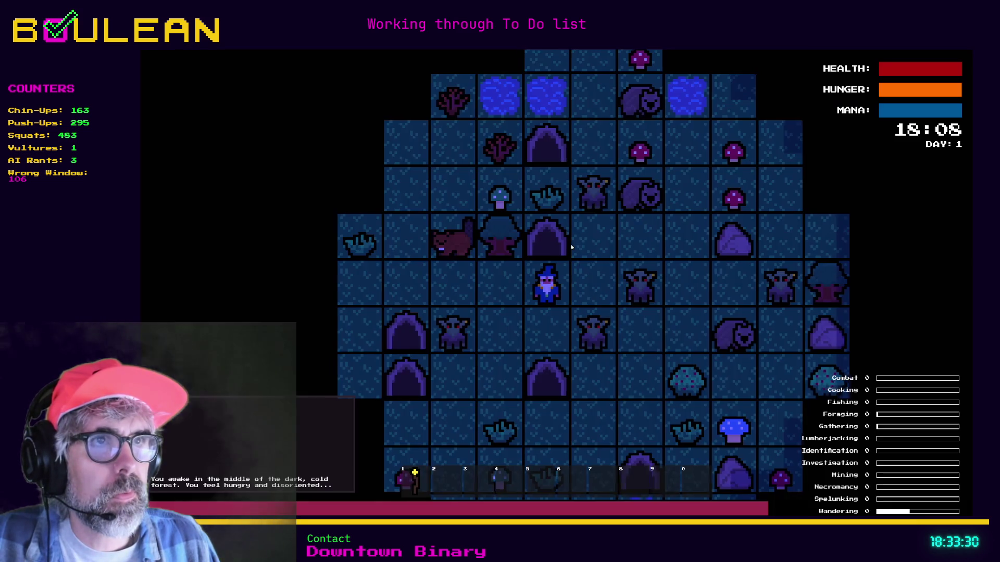
key(Left)
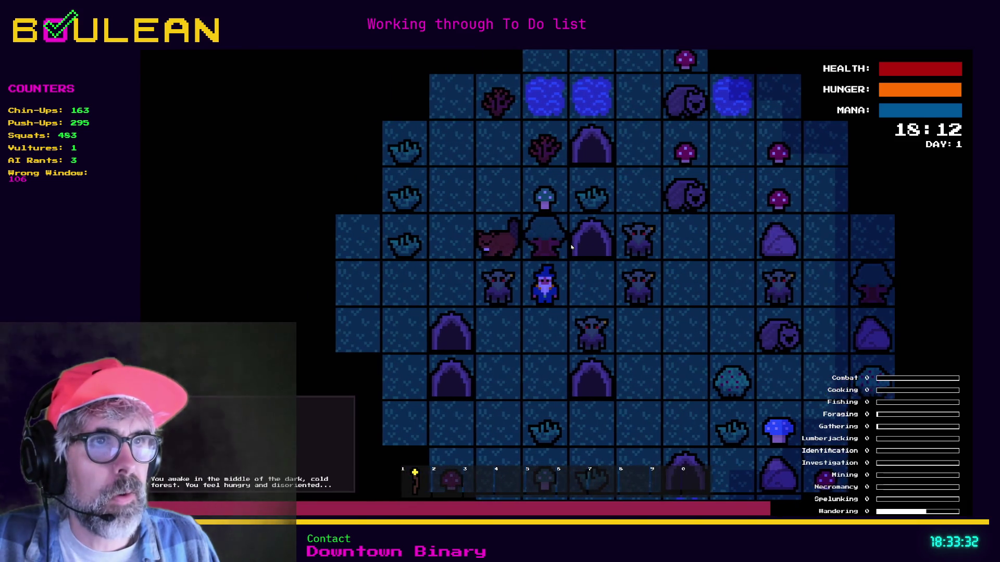
key(Down)
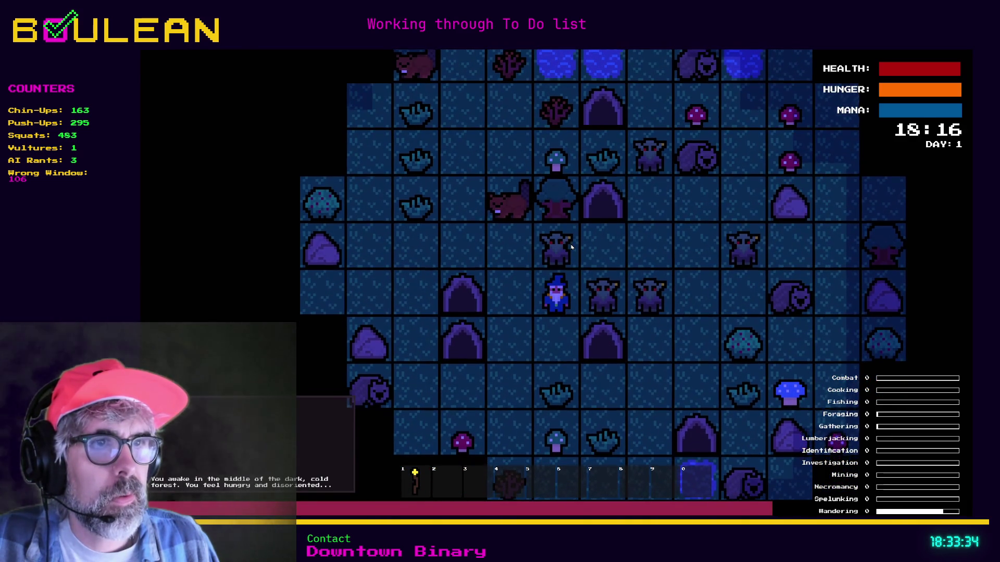
key(Down)
key(Down)
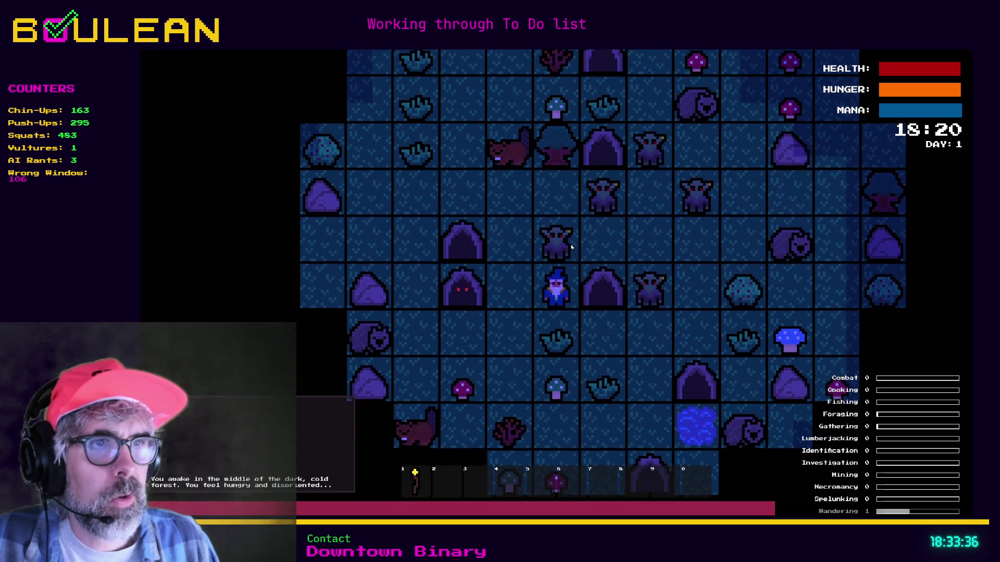
key(Down)
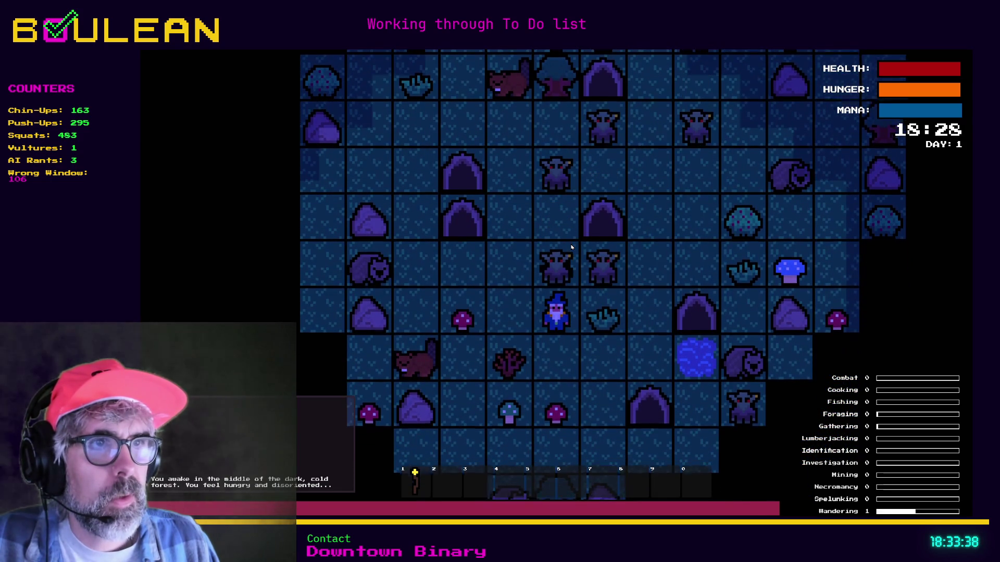
key(Down)
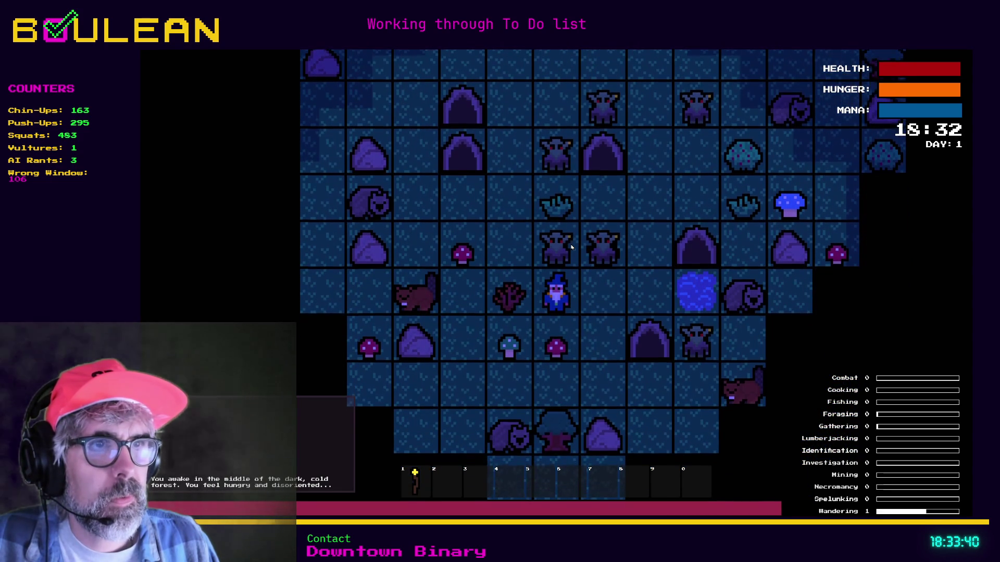
key(Down)
key(Down)
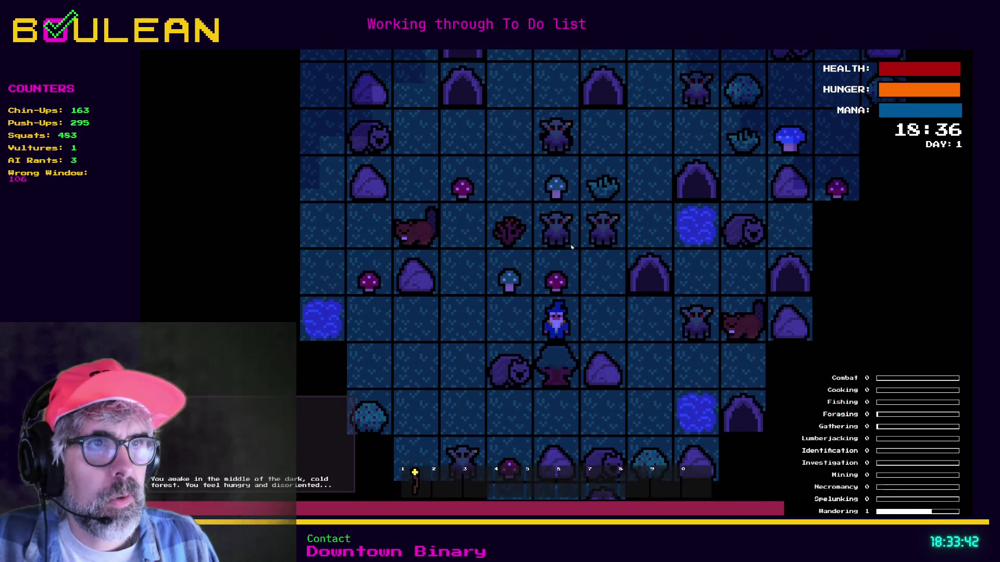
key(Left)
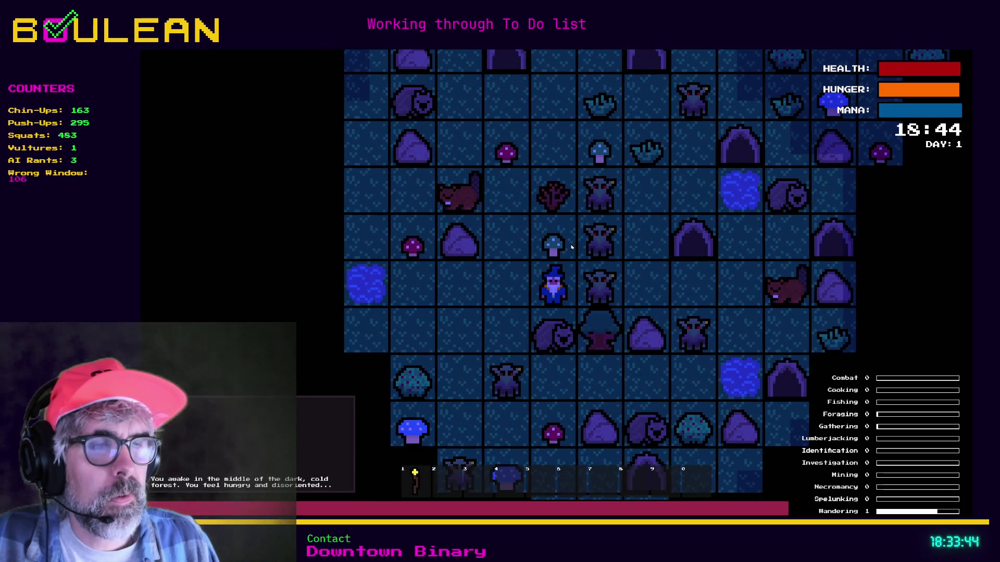
Obliterate the goblins to the right, above, and left of the wizard.
key(Right)
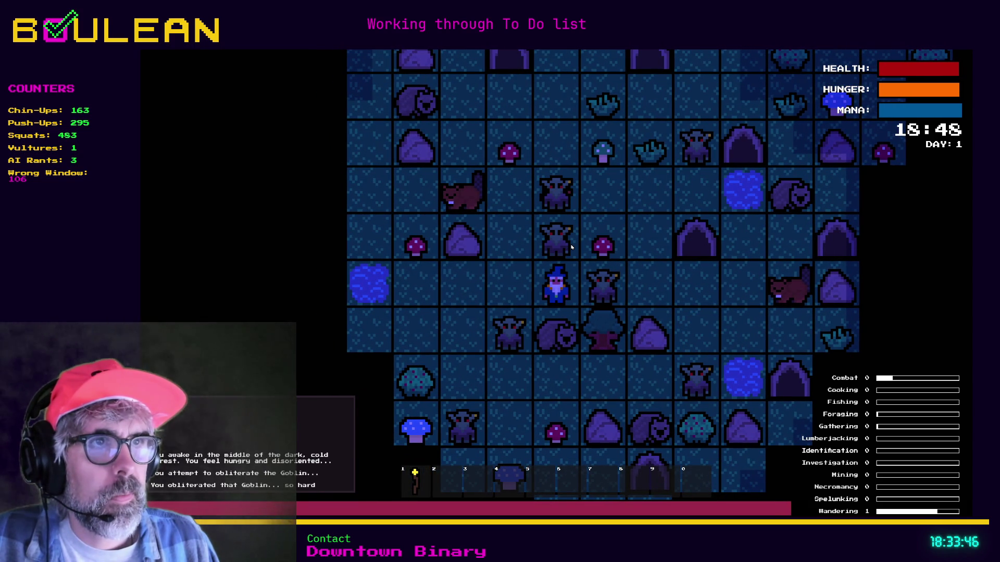
key(Right)
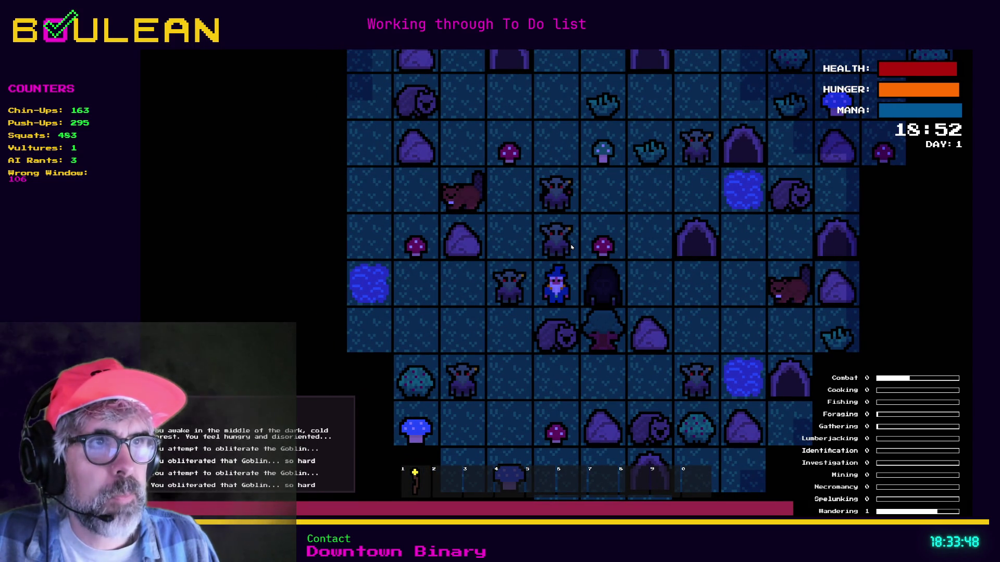
key(Up)
key(Up)
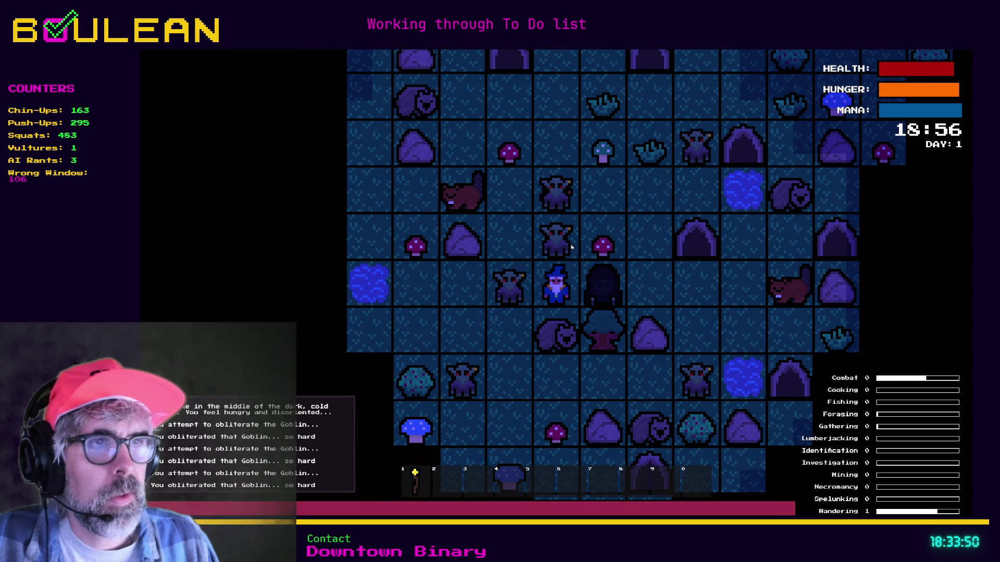
key(Left)
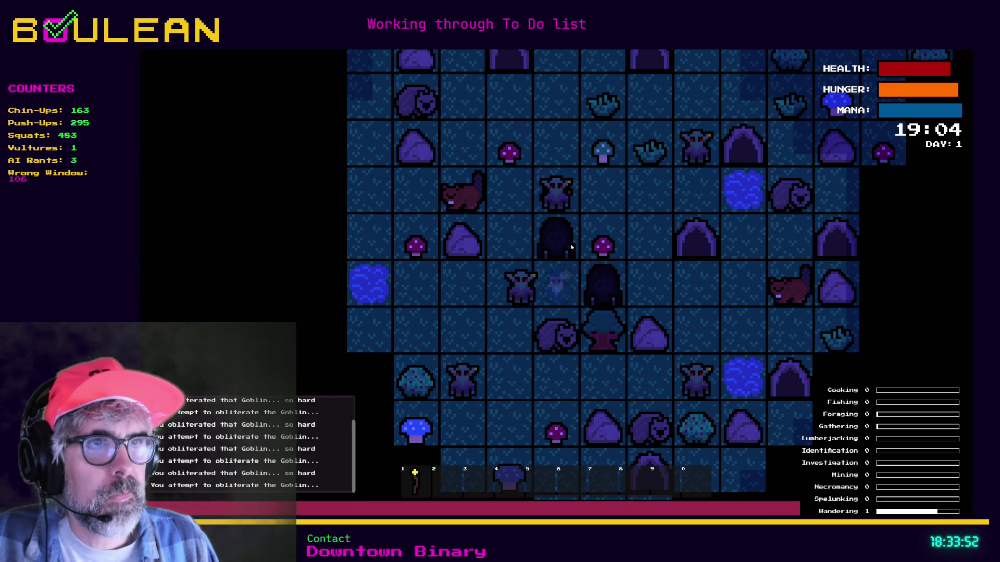
key(Left)
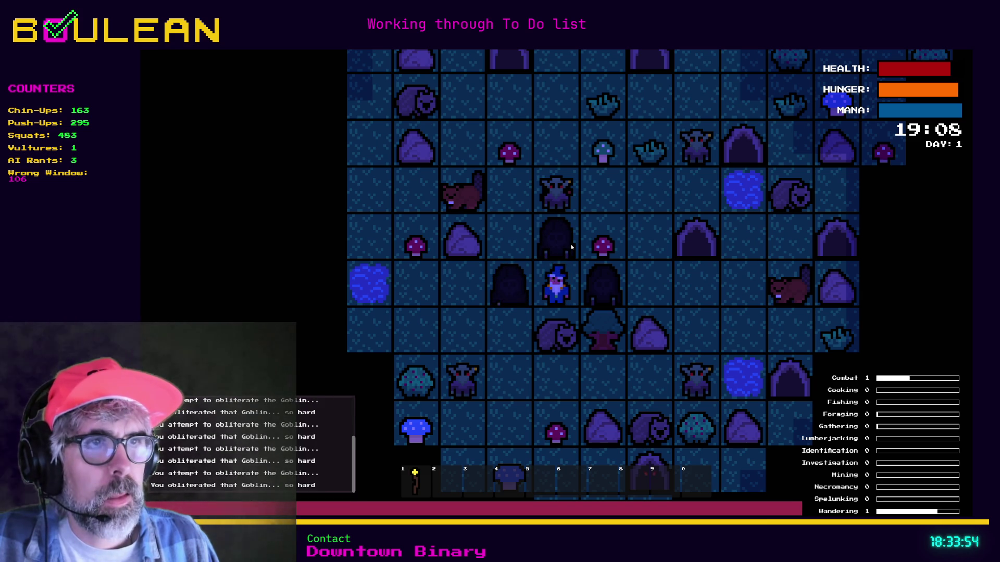
Destroy the surrounding Gravestones and another goblin, collecting a Soul.
key(Up)
key(Up)
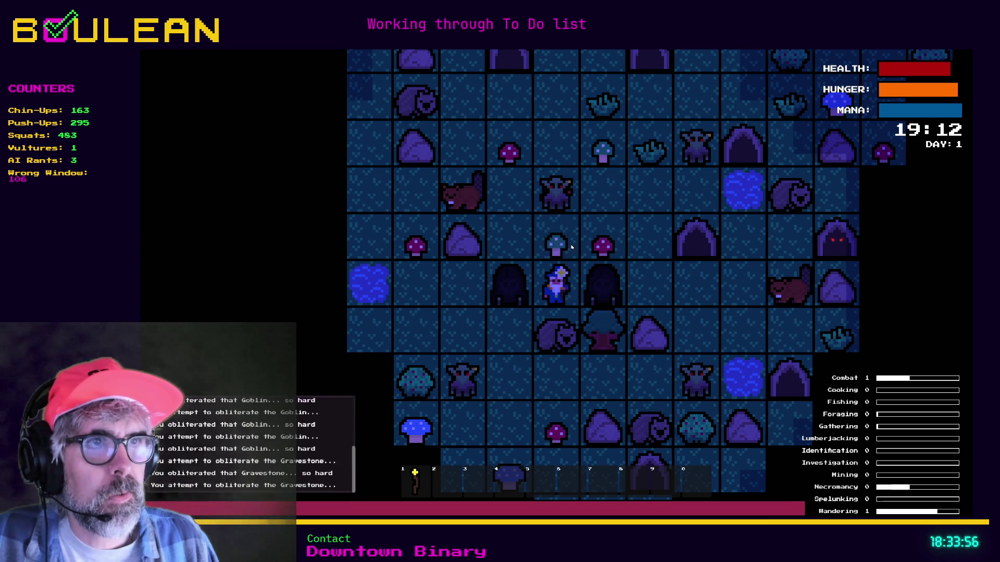
key(Up)
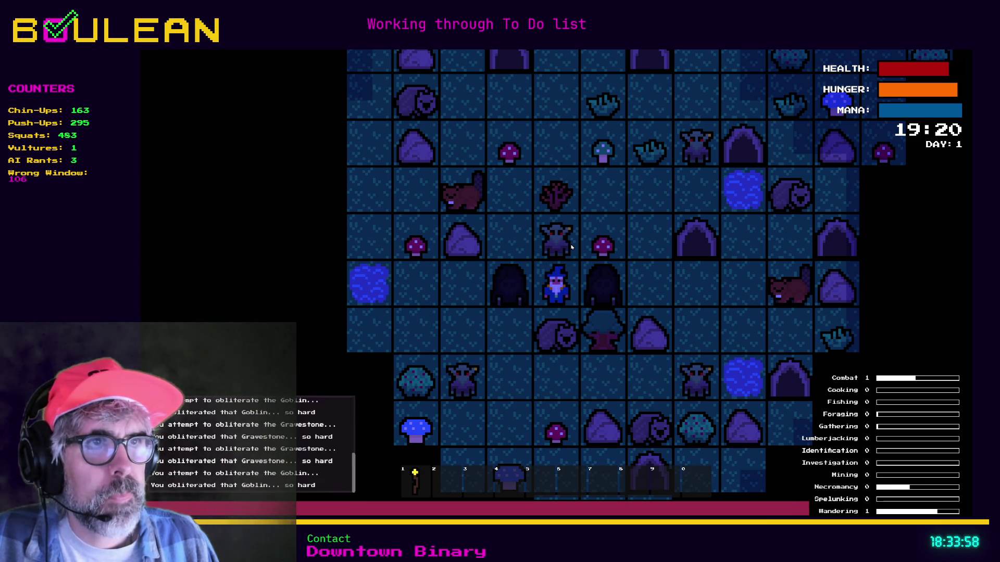
key(Up)
key(Up)
key(Up)
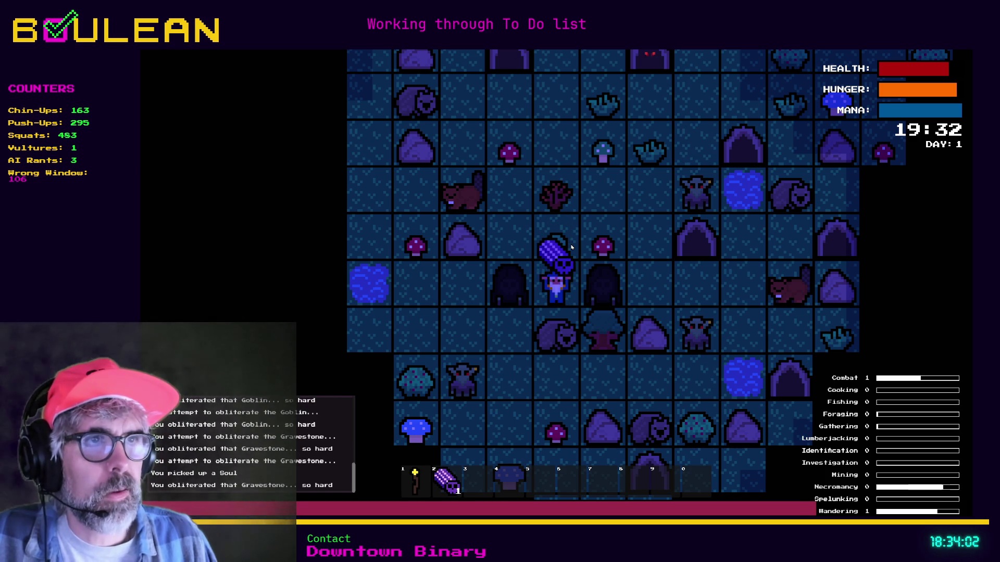
key(Up)
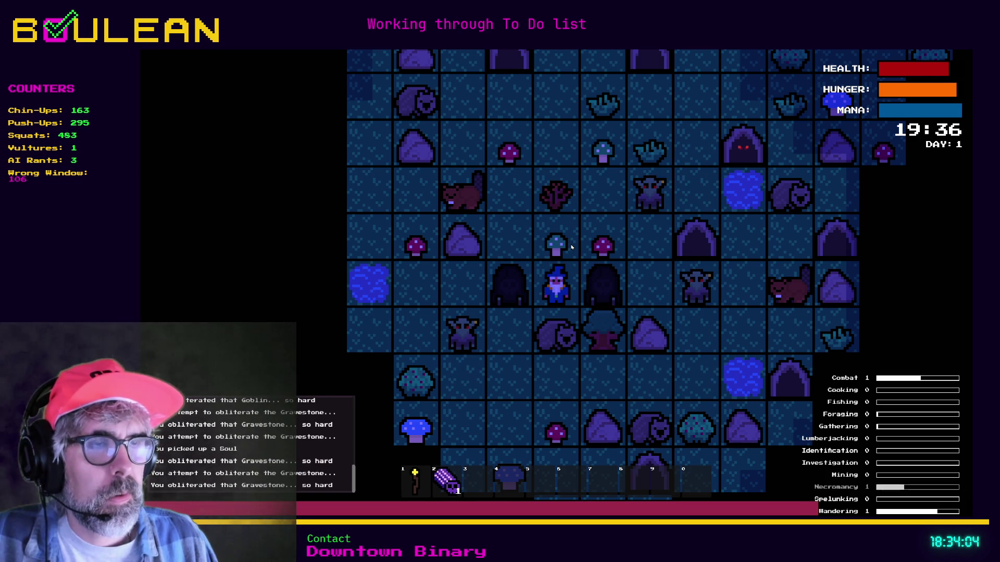
key(Right)
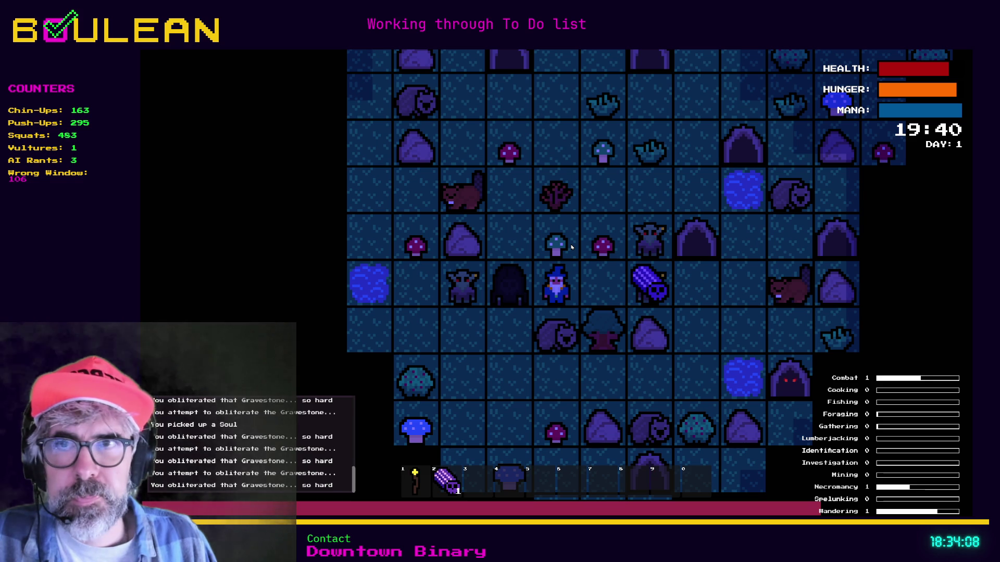
key(Left)
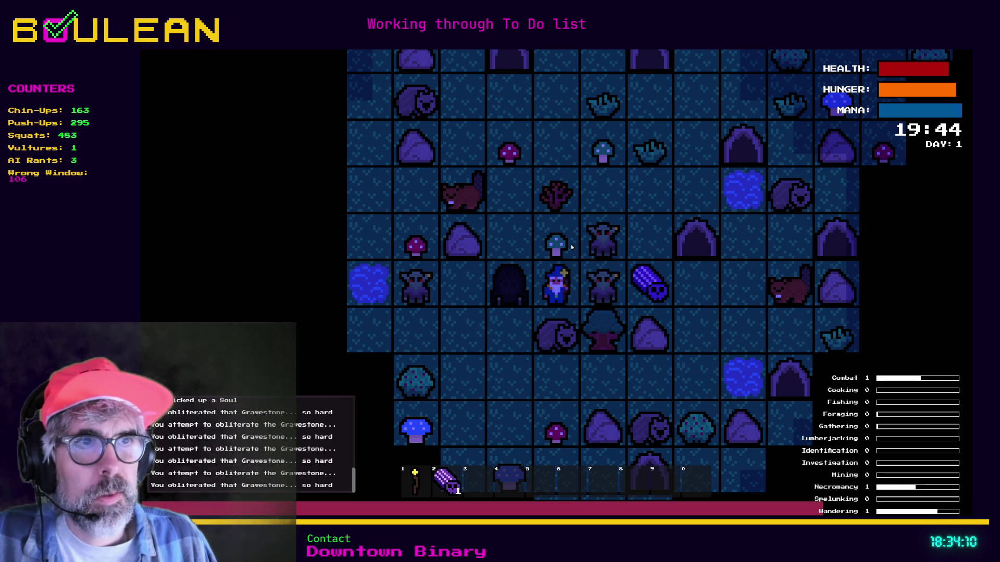
key(Left)
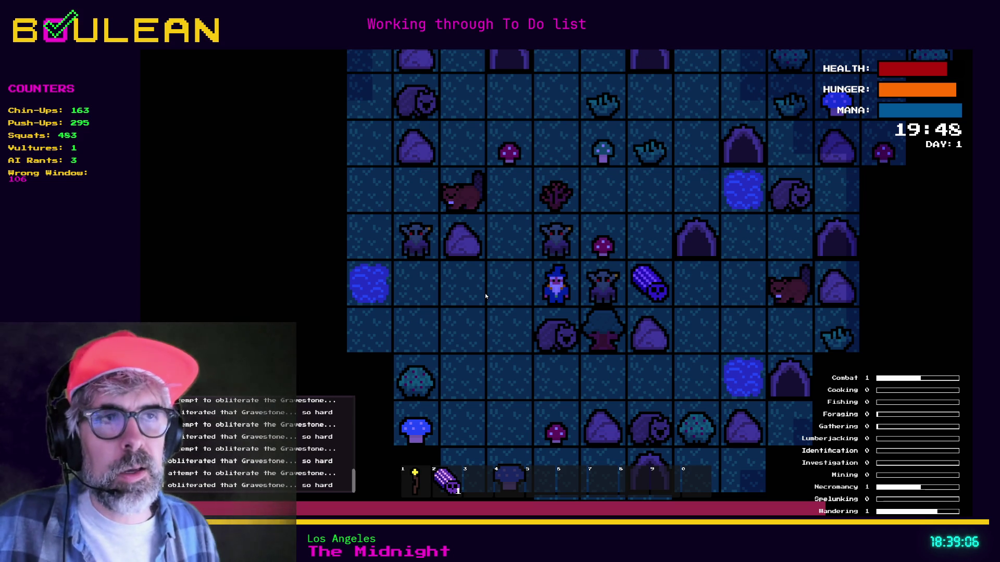
Take one more turn to obliterate the goblin right of the wizard.
key(Right)
key(Right)
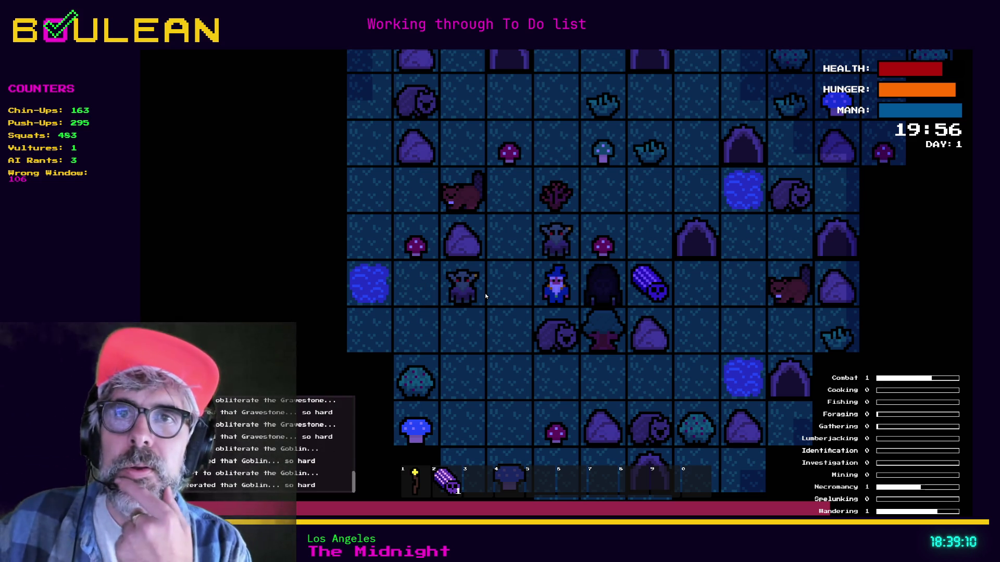